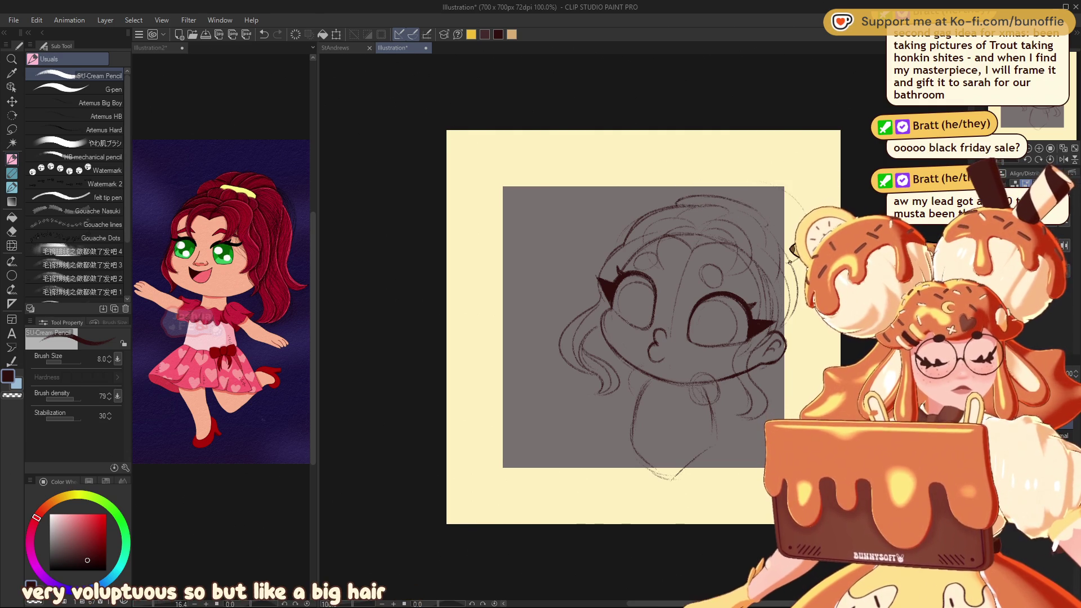
- Draw three hair strokes arcing over the crown, wrapping around the head and curving down from the top
mouse_move(671, 183)
mouse_down()
mouse_move(761, 179)
mouse_move(794, 209)
mouse_up()
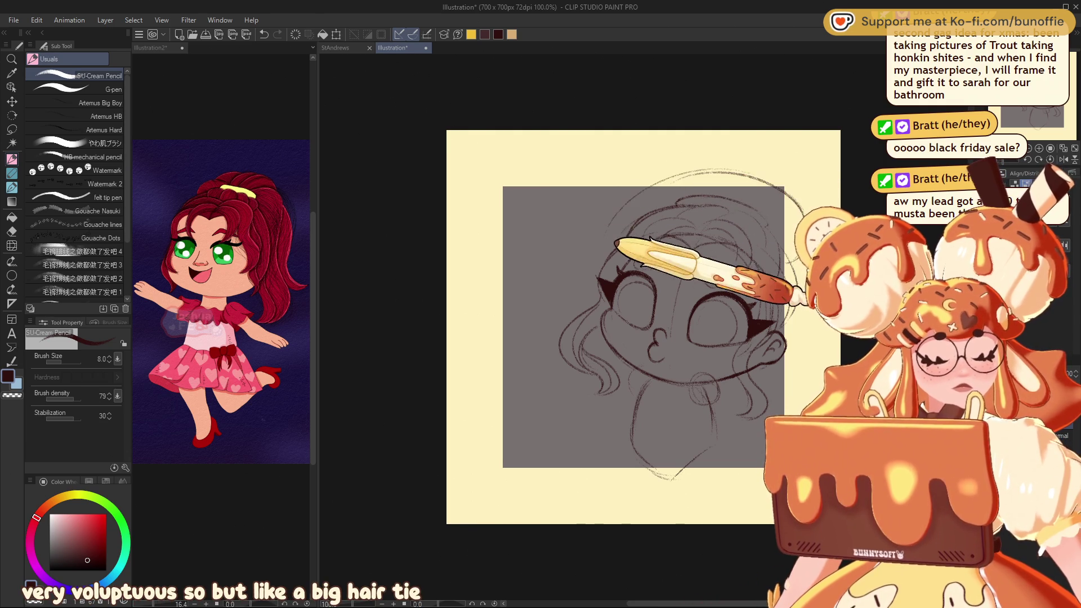
drag(489, 329, 582, 322)
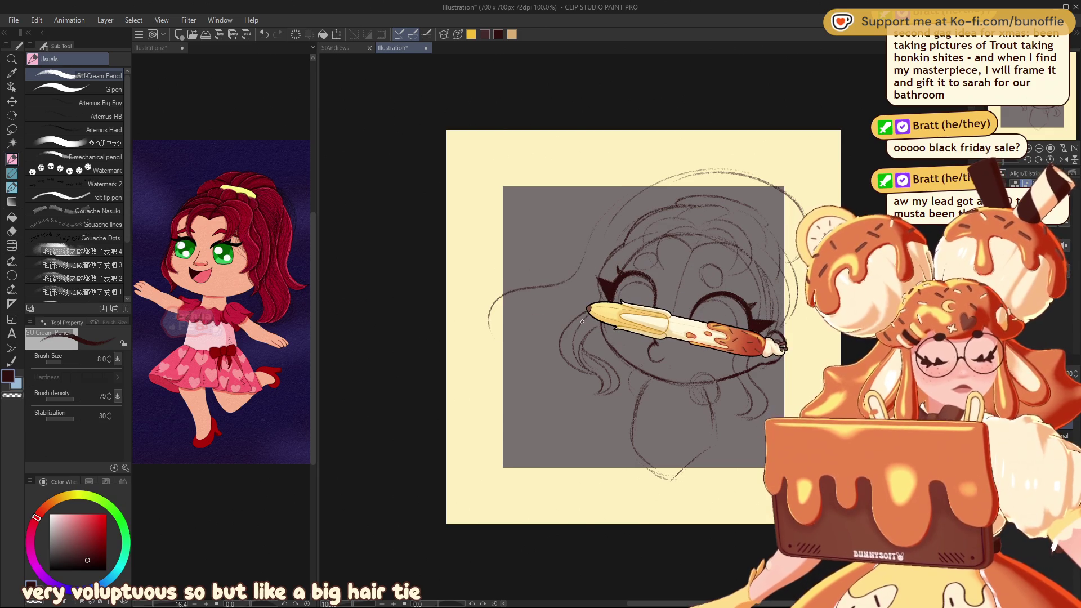
drag(626, 197, 562, 232)
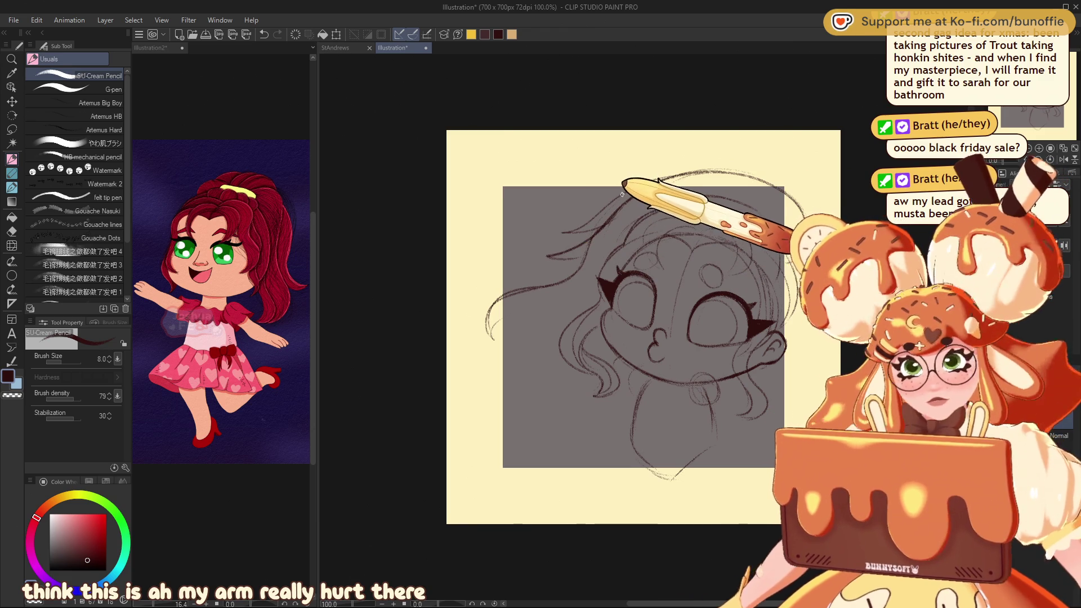
- Scale the whole head sketch down to 90% and tilt it slightly clockwise with a free transform
key(e)
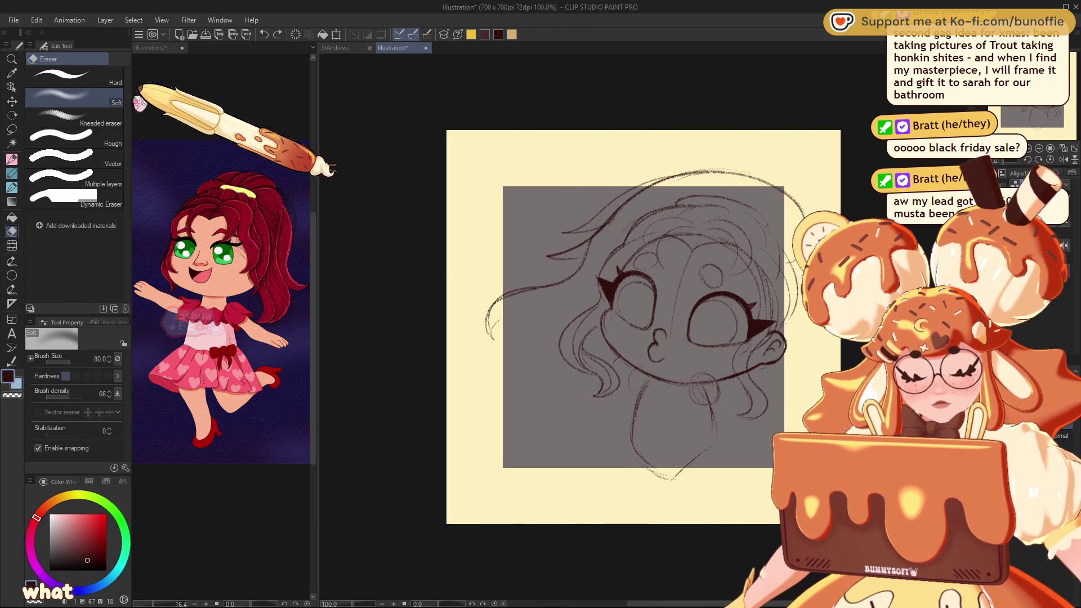
click(107, 77)
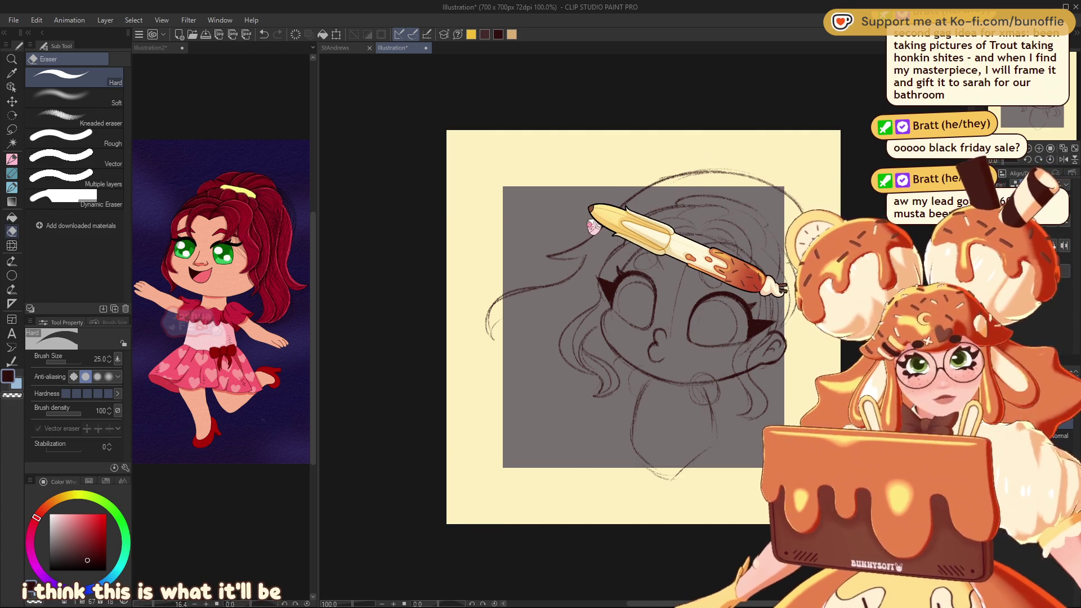
key(ctrl+t)
drag(482, 168, 501, 184)
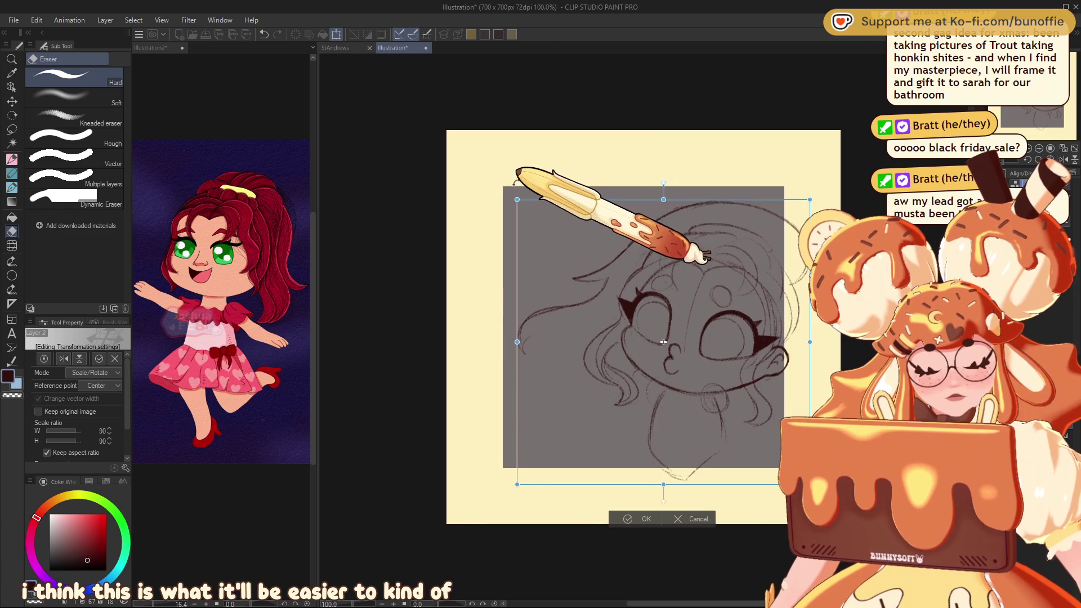
drag(794, 329, 792, 340)
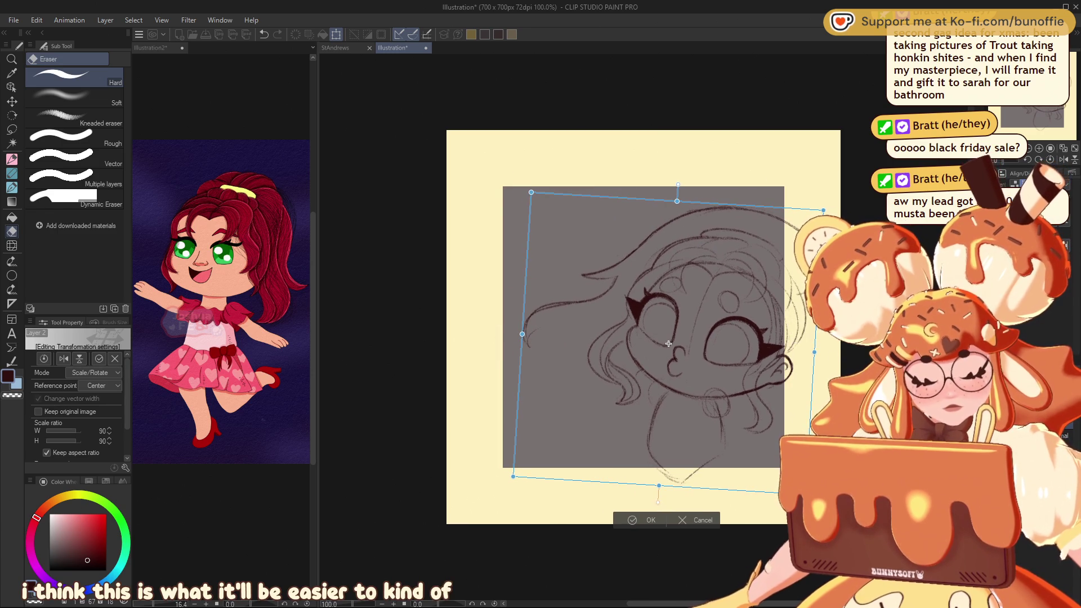
click(642, 520)
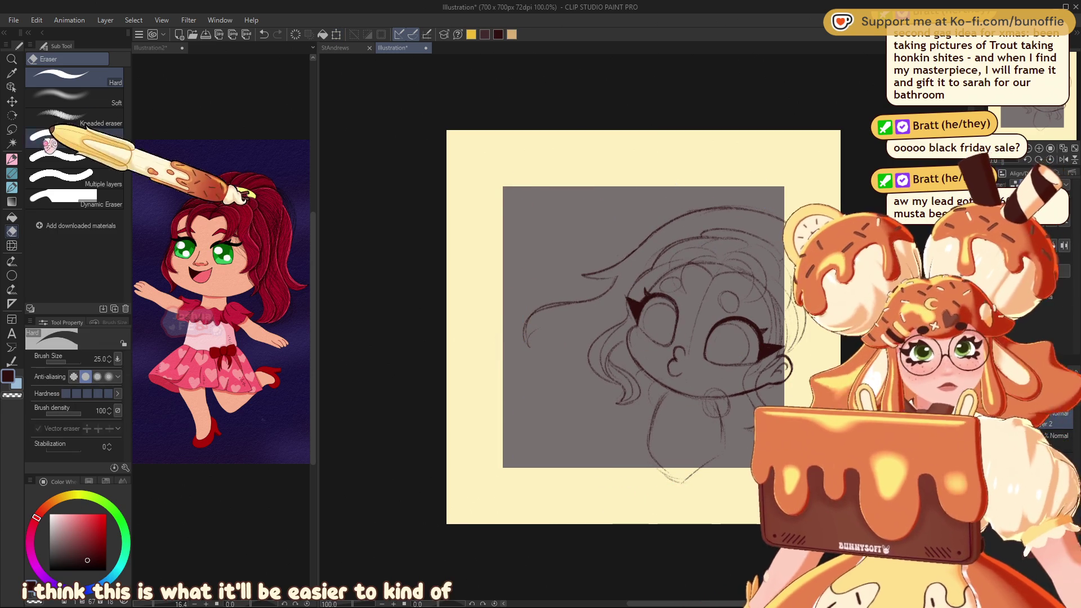
click(12, 159)
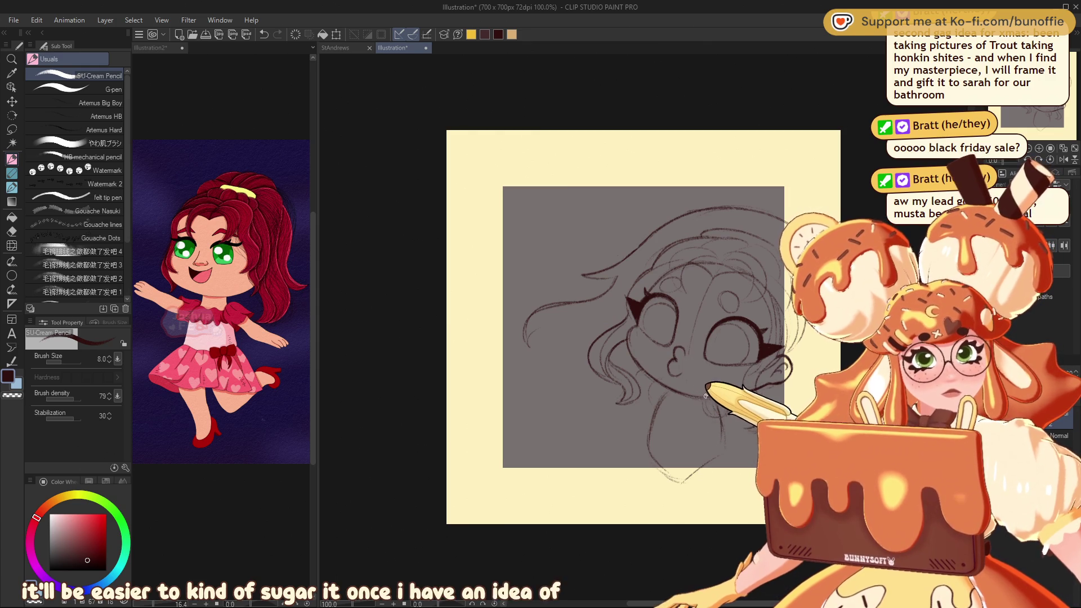
- Sketch the jaw line under the face and rough shoulder curves at the bottom
drag(599, 467, 695, 474)
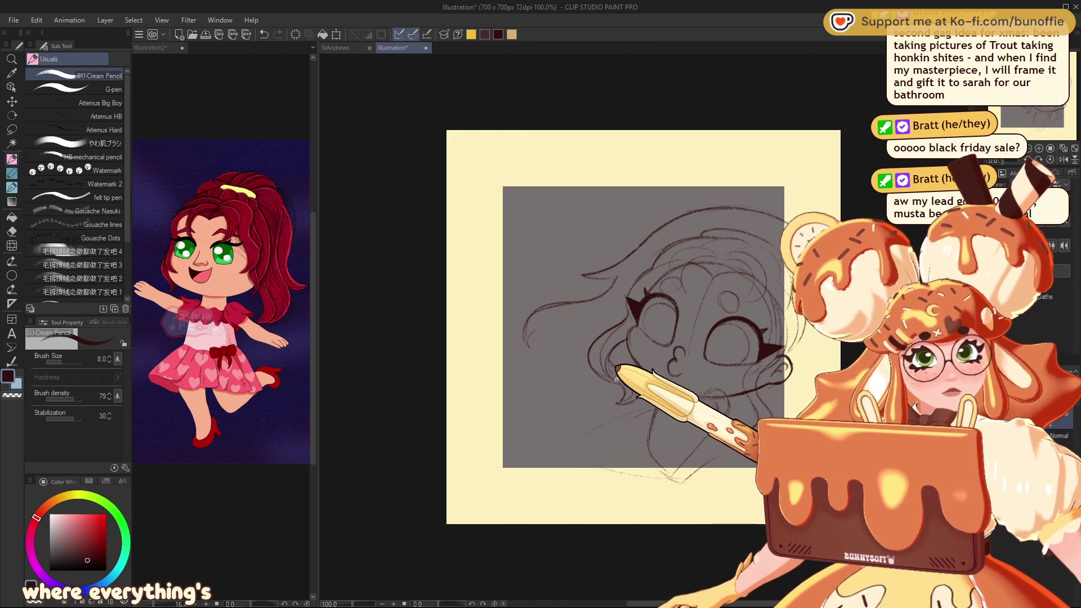
drag(489, 398, 585, 372)
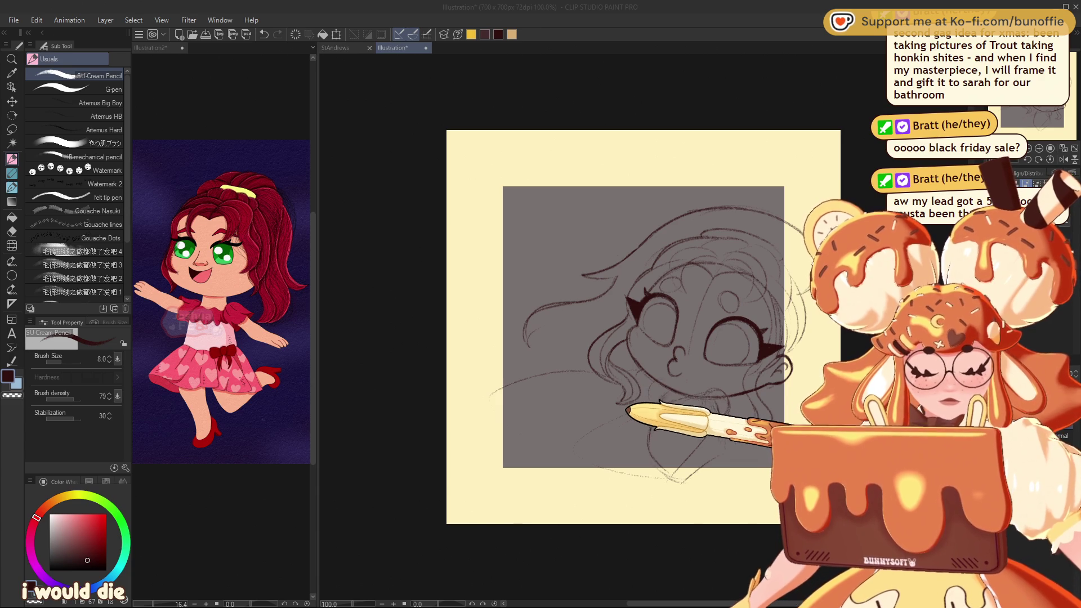
click(627, 410)
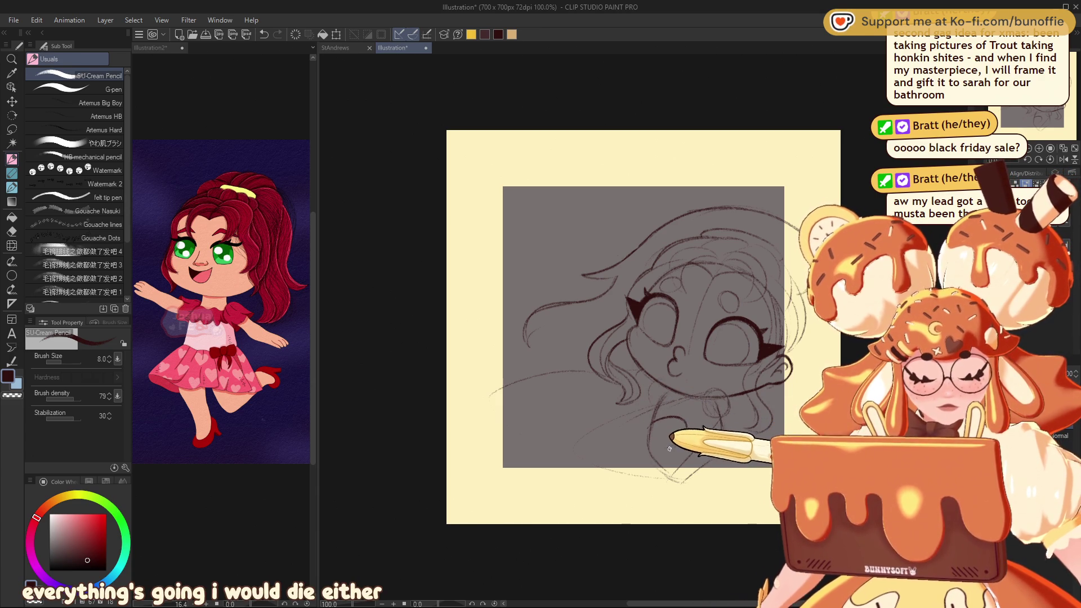
drag(629, 491, 656, 463)
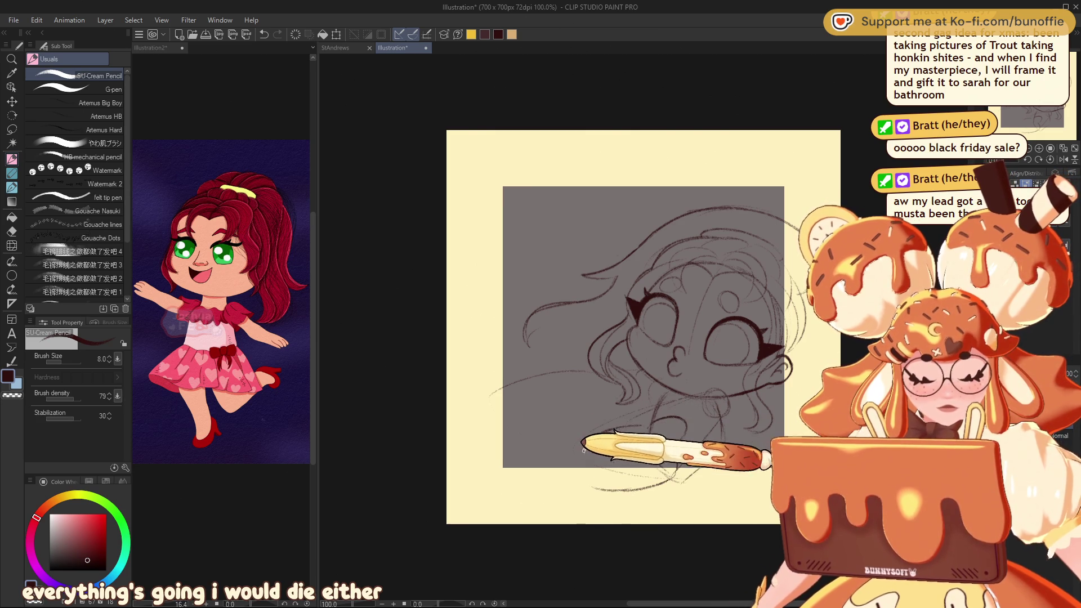
drag(586, 451, 596, 485)
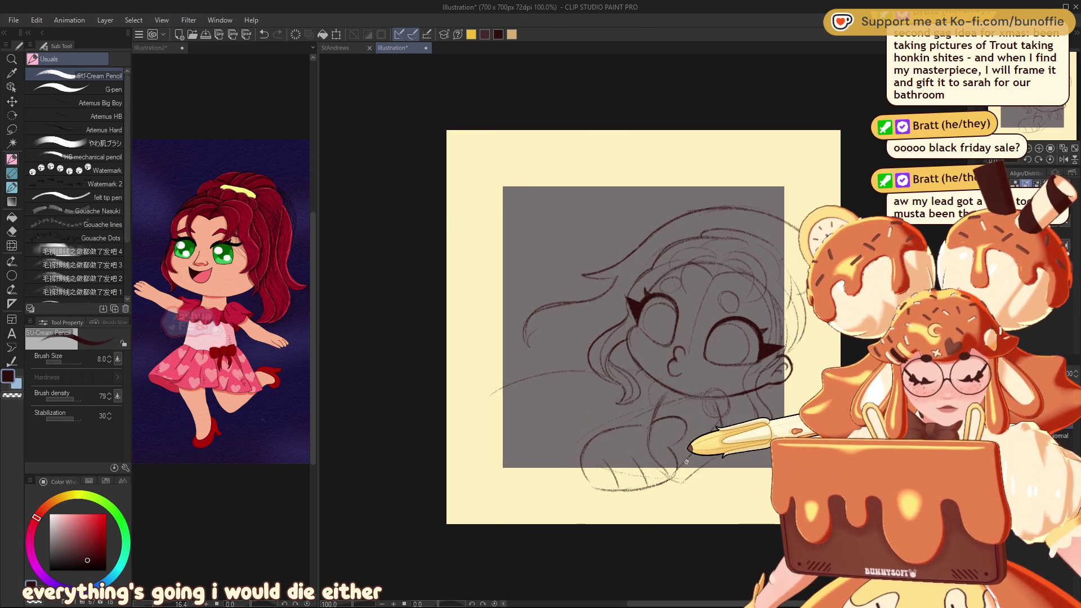
- Mirror and rotate the view, then sketch a puffy hand beside the face
key(h)
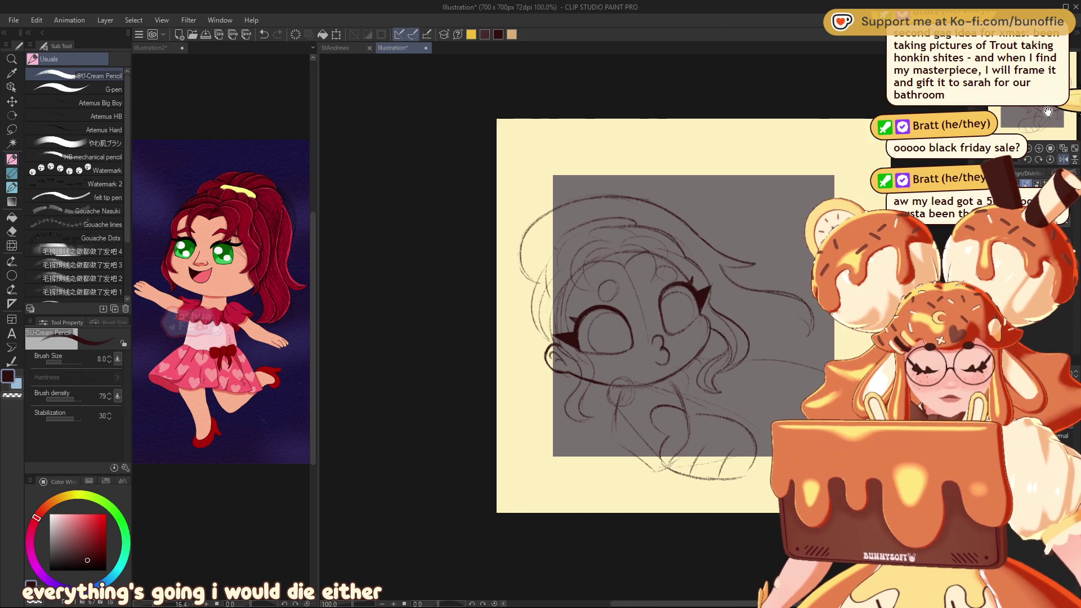
mouse_move(642, 326)
mouse_down()
mouse_move(619, 315)
mouse_move(676, 282)
mouse_up()
drag(563, 316, 459, 338)
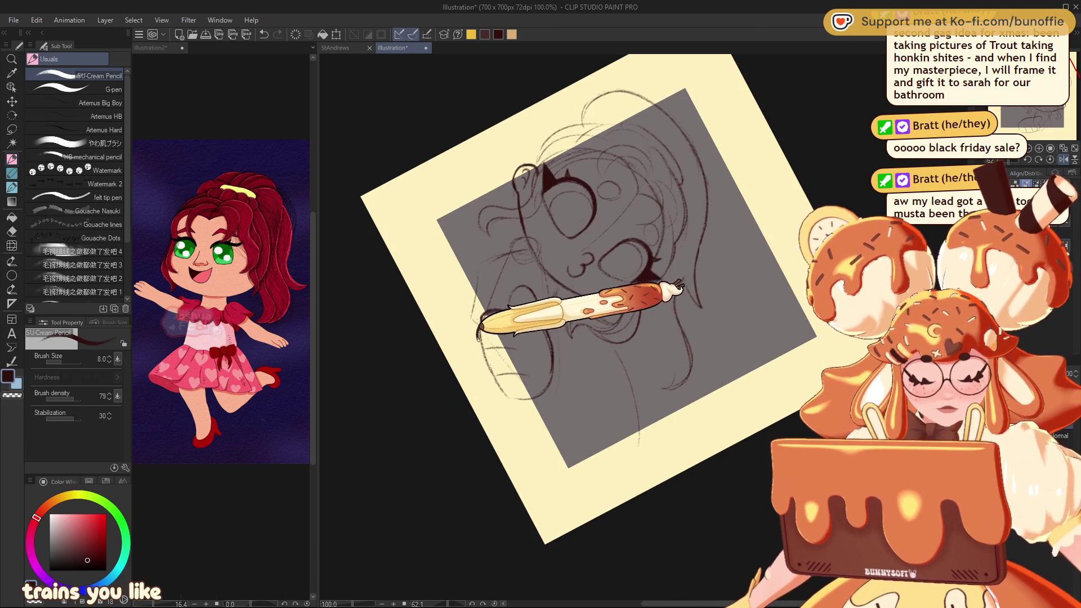
mouse_move(495, 326)
mouse_down()
mouse_move(495, 374)
mouse_move(540, 387)
mouse_up()
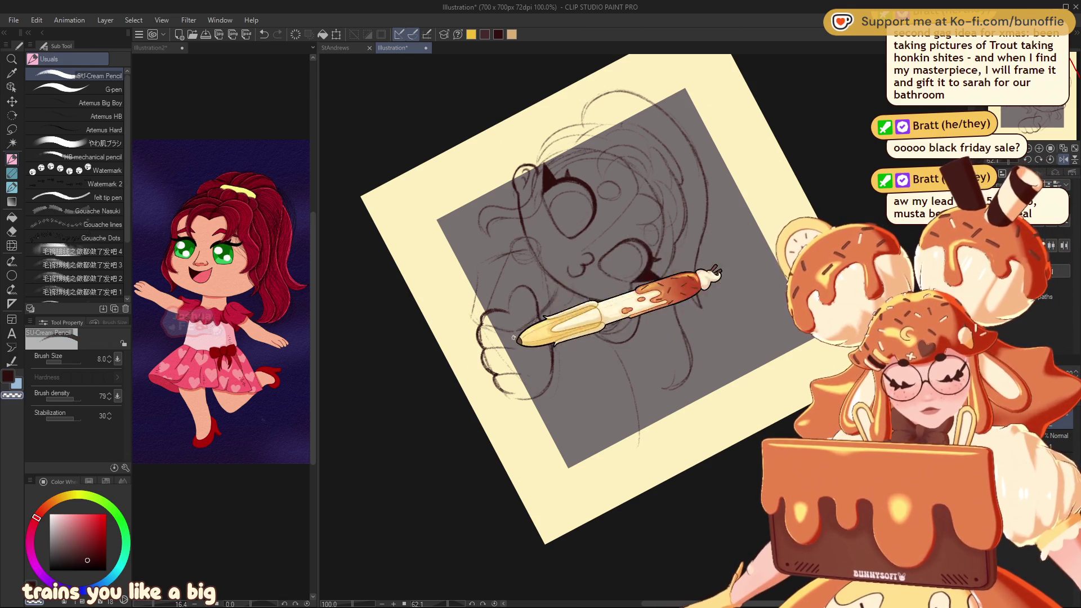
- Reset the view rotation, add a second puffy hand below the first, and unmirror
key(minus)
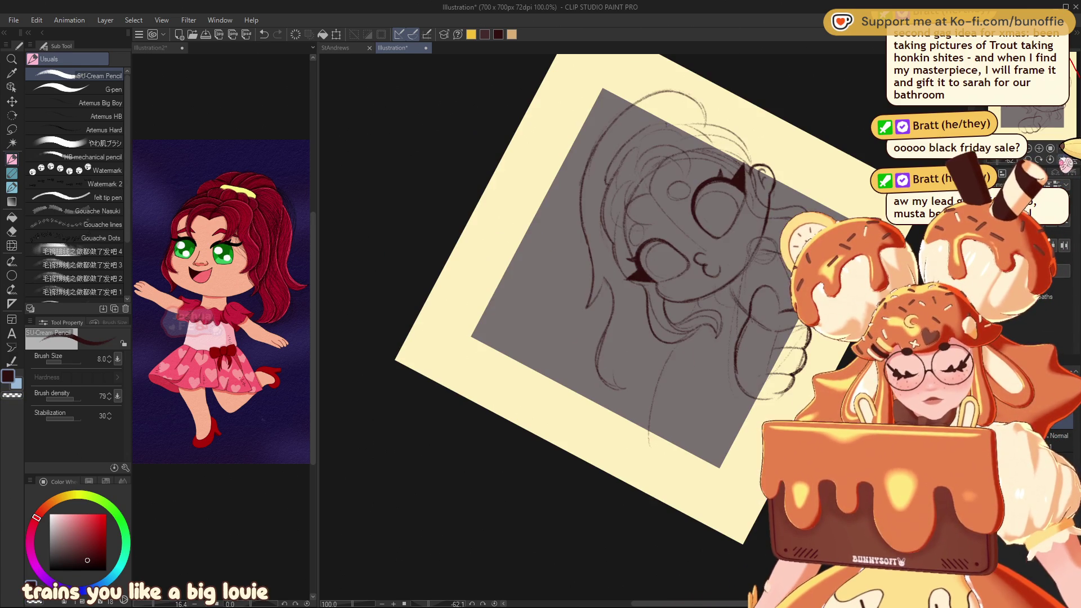
key(ctrl+alt+0)
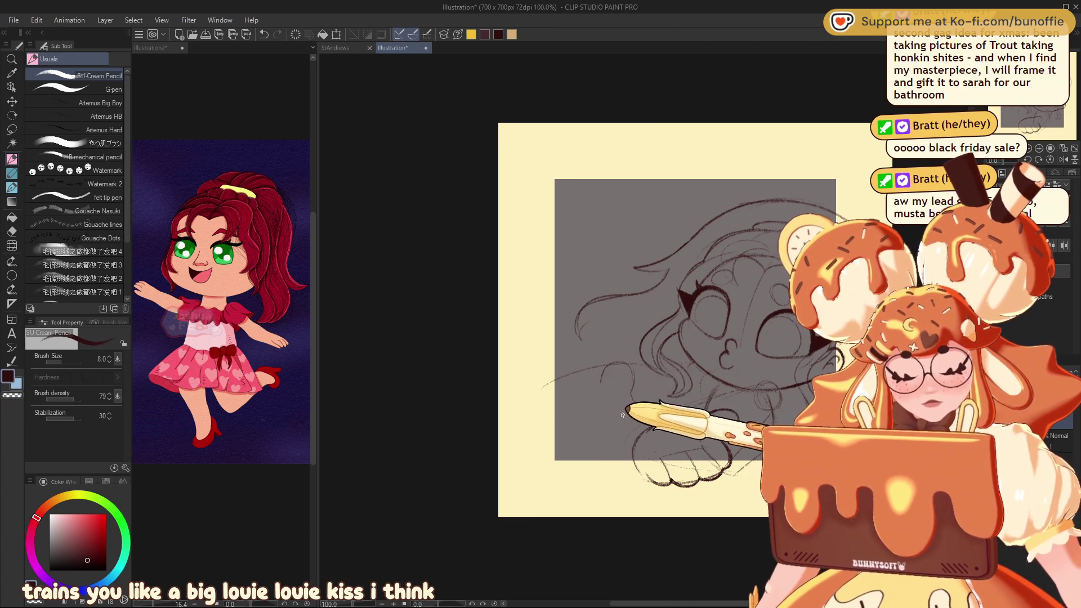
mouse_move(637, 406)
mouse_down()
mouse_move(550, 386)
mouse_move(533, 423)
mouse_up()
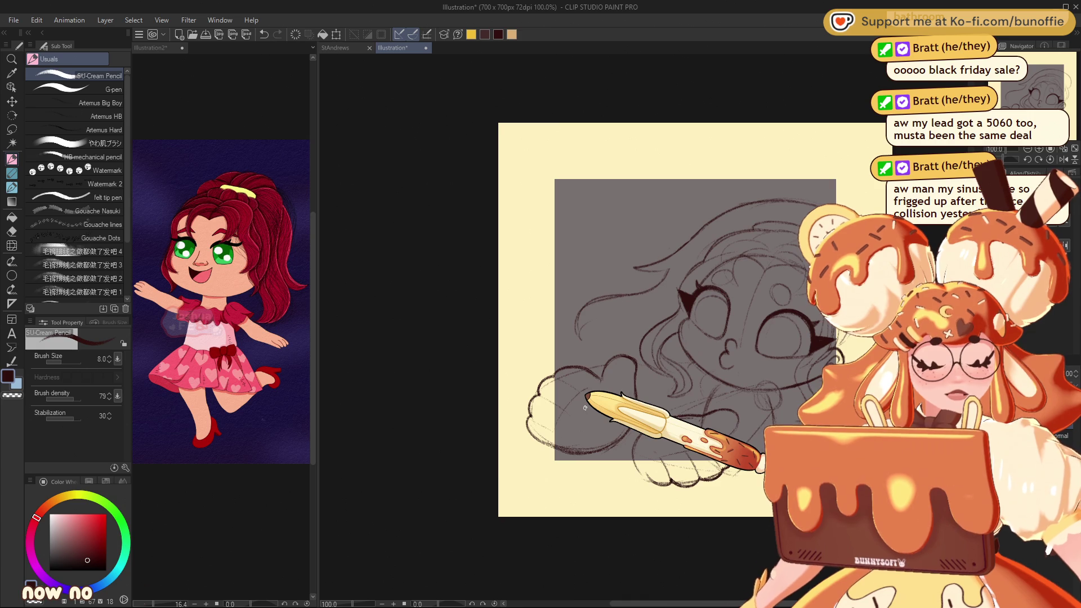
key(h)
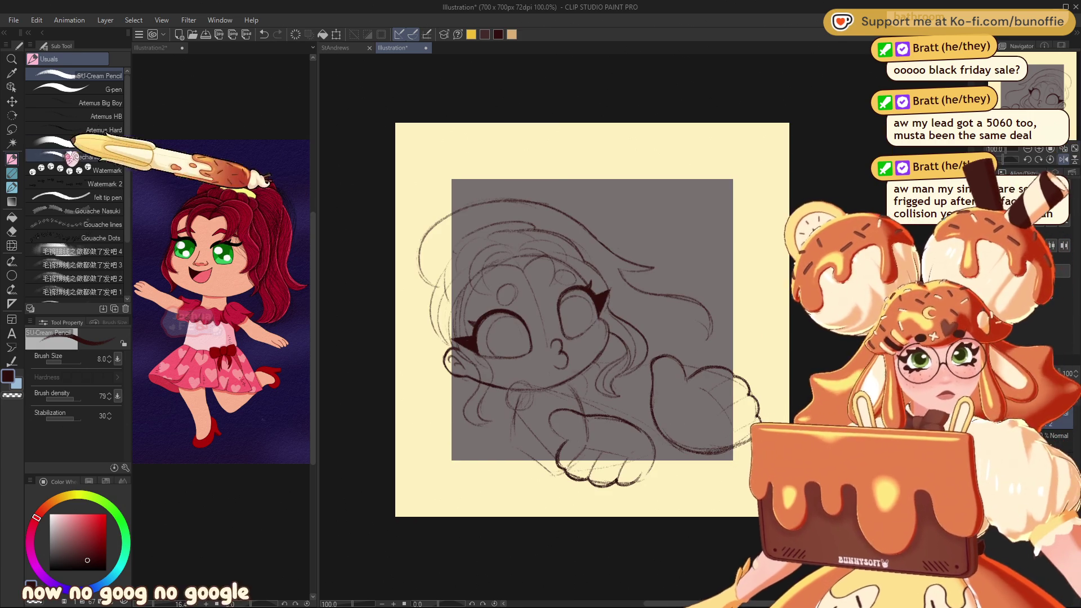
- Lasso the lower puffy hand and rotate it to a new angle, enlarging it to 118%
click(12, 129)
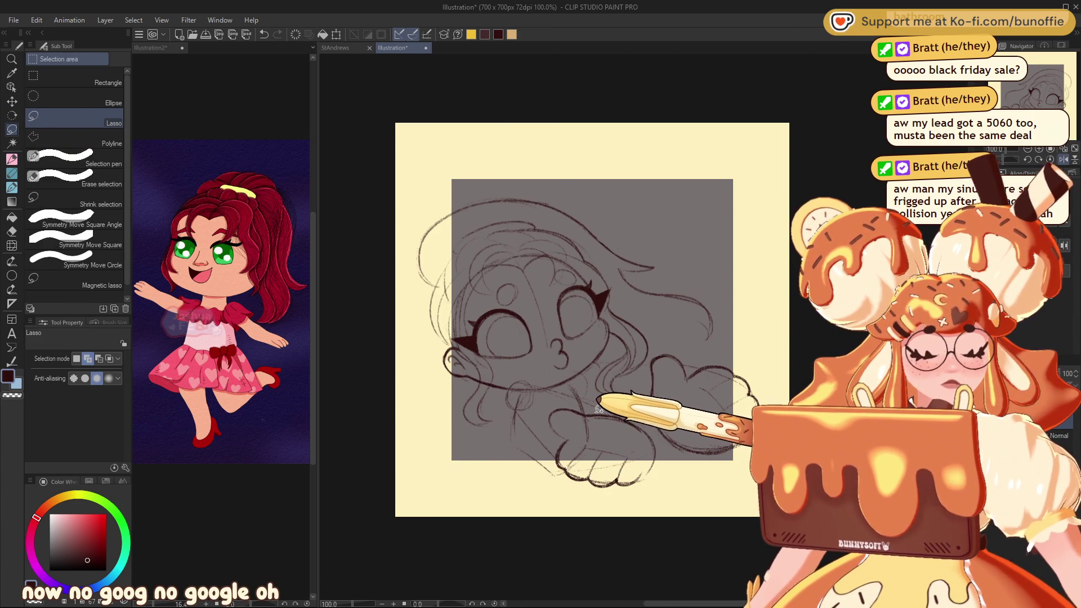
mouse_move(587, 407)
mouse_down()
mouse_move(554, 408)
mouse_move(557, 451)
mouse_move(597, 510)
mouse_move(671, 456)
mouse_up()
drag(642, 419, 643, 421)
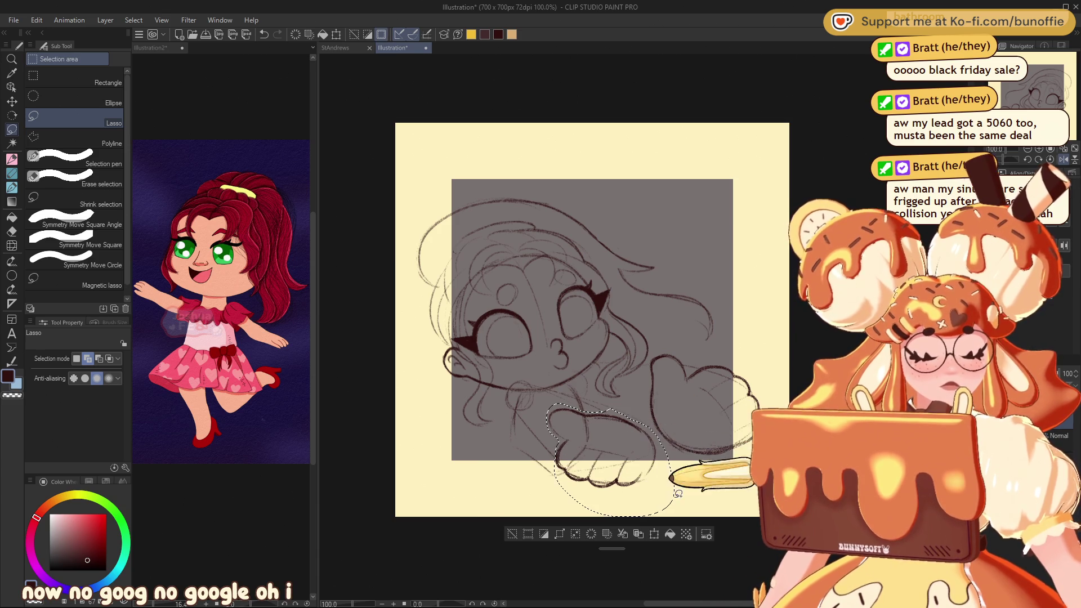
click(654, 533)
mouse_move(684, 507)
mouse_down()
mouse_move(699, 462)
mouse_move(651, 495)
mouse_up()
click(600, 563)
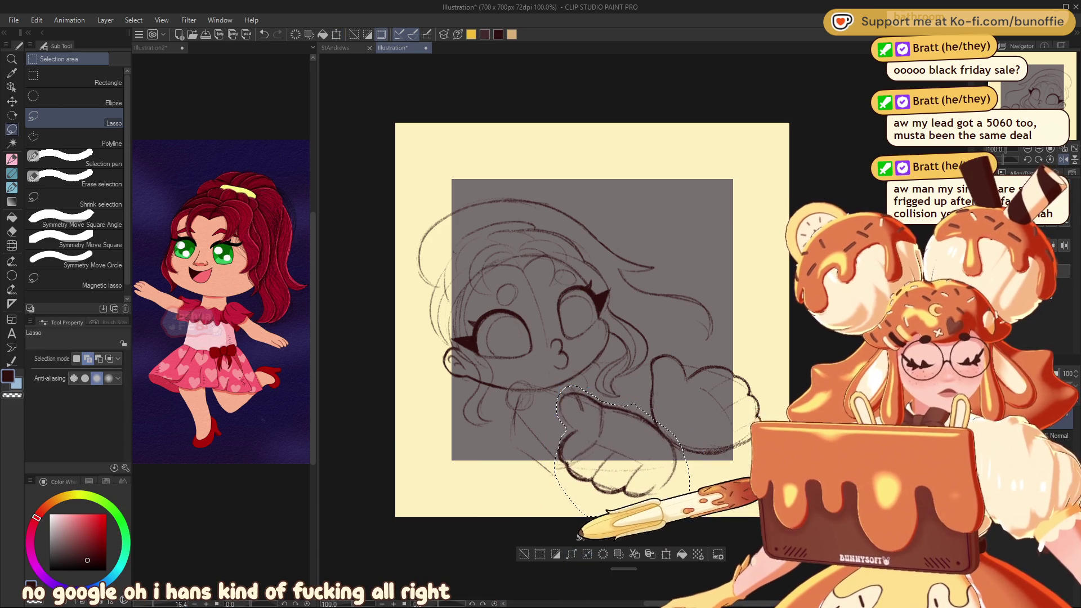
drag(563, 479, 666, 479)
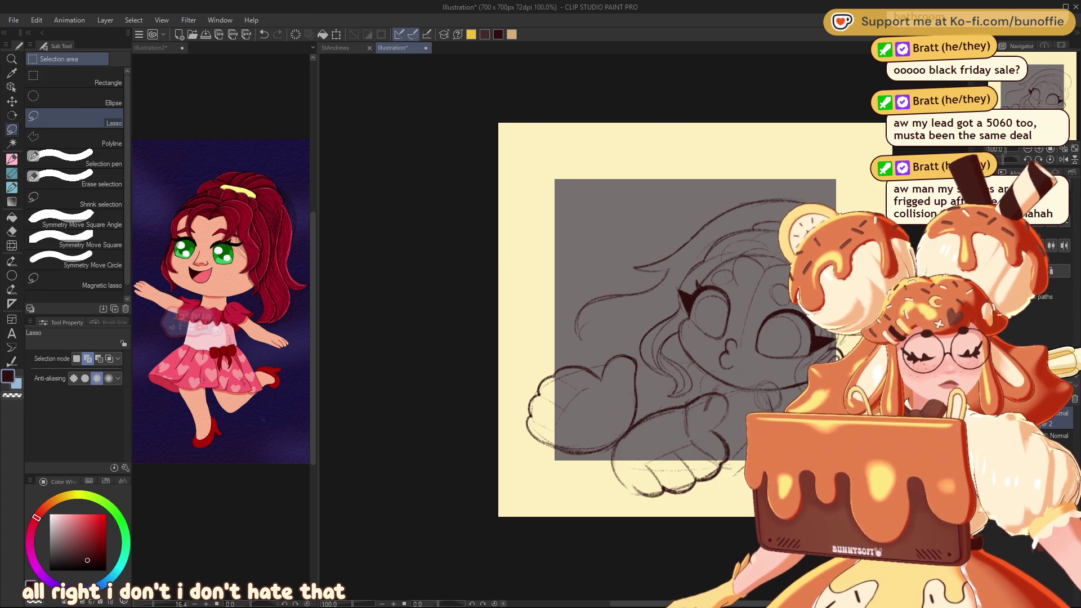
- Draw the lower-left arm and puffy hand, then clip away strokes outside the grey square
drag(732, 168, 664, 113)
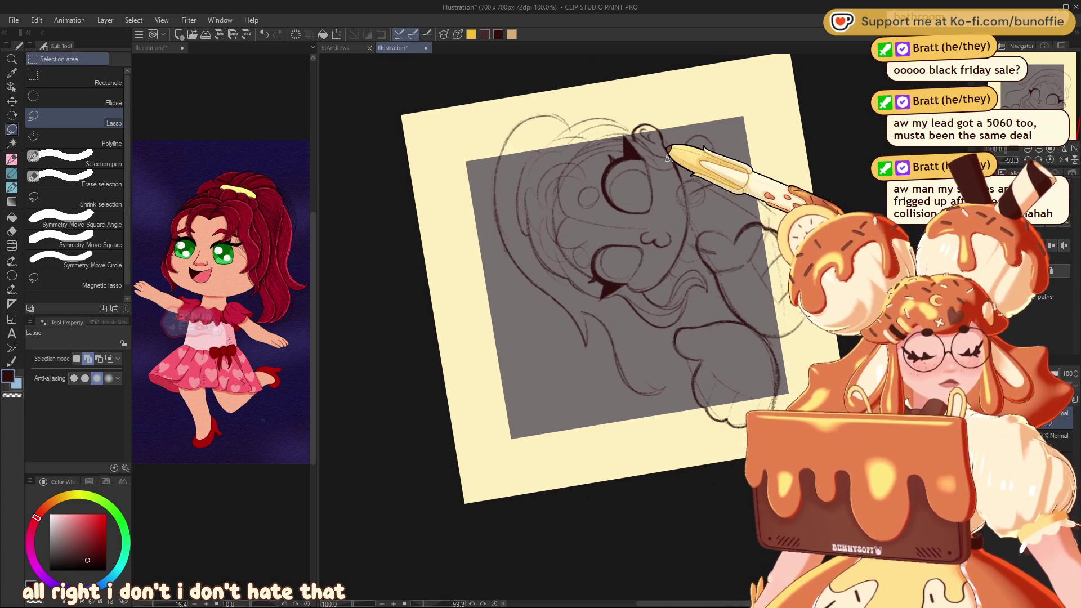
click(11, 159)
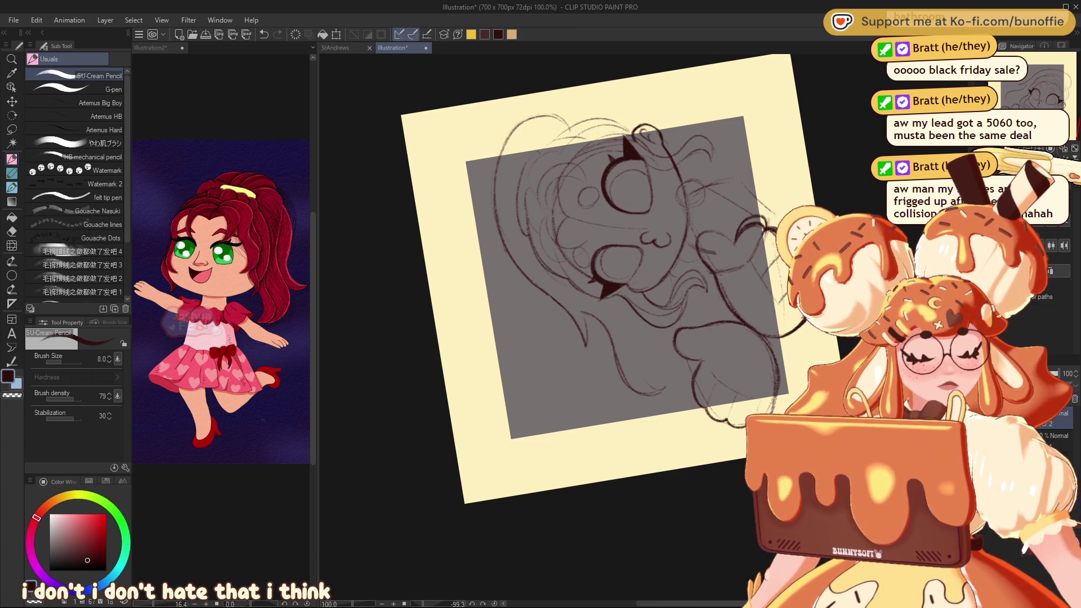
key(e)
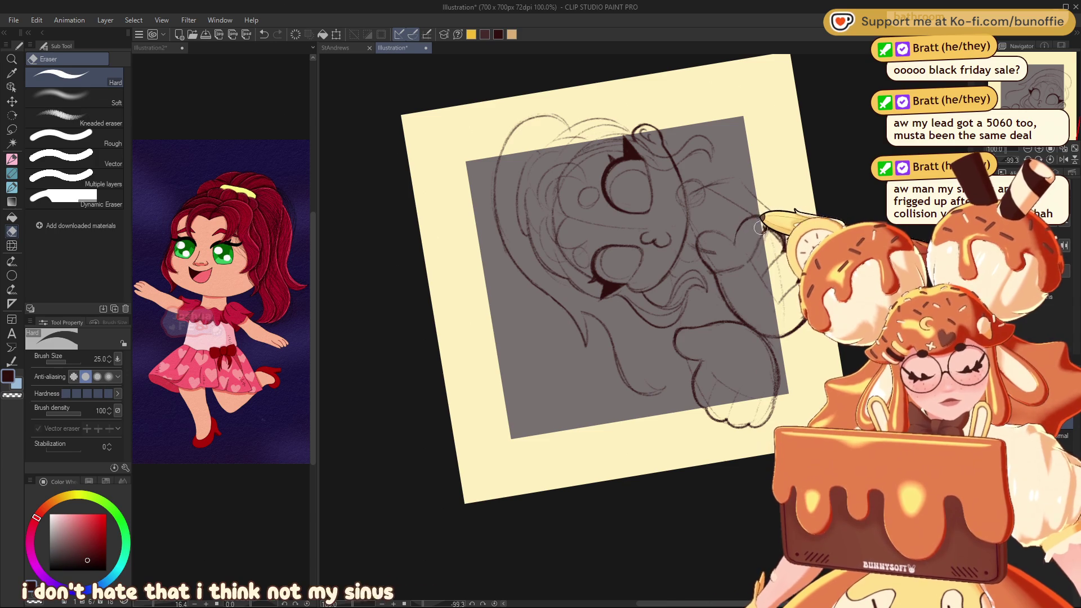
key(ctrl+alt+0)
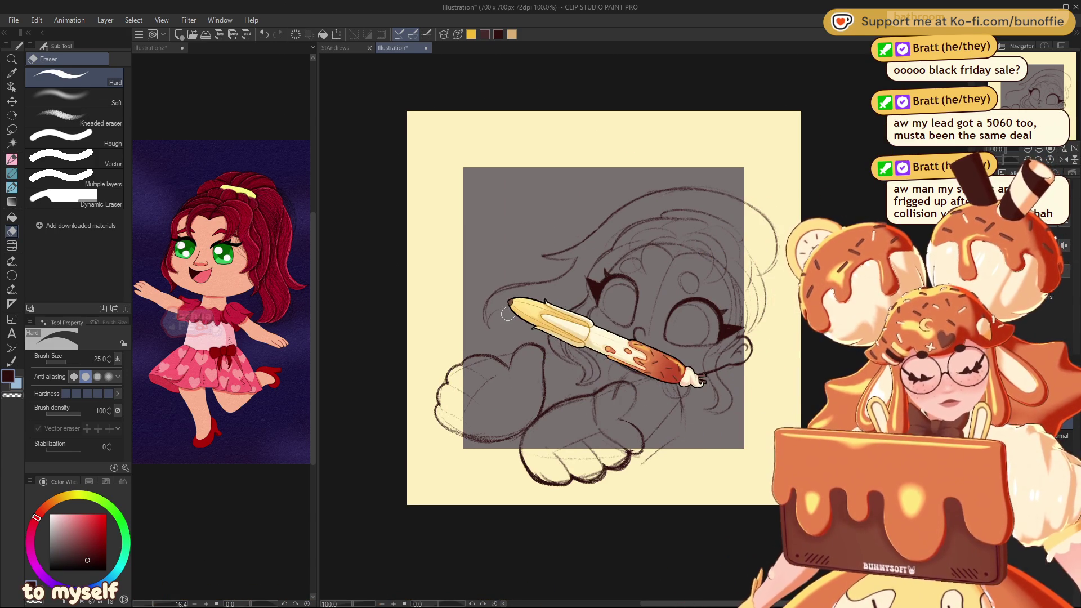
click(12, 159)
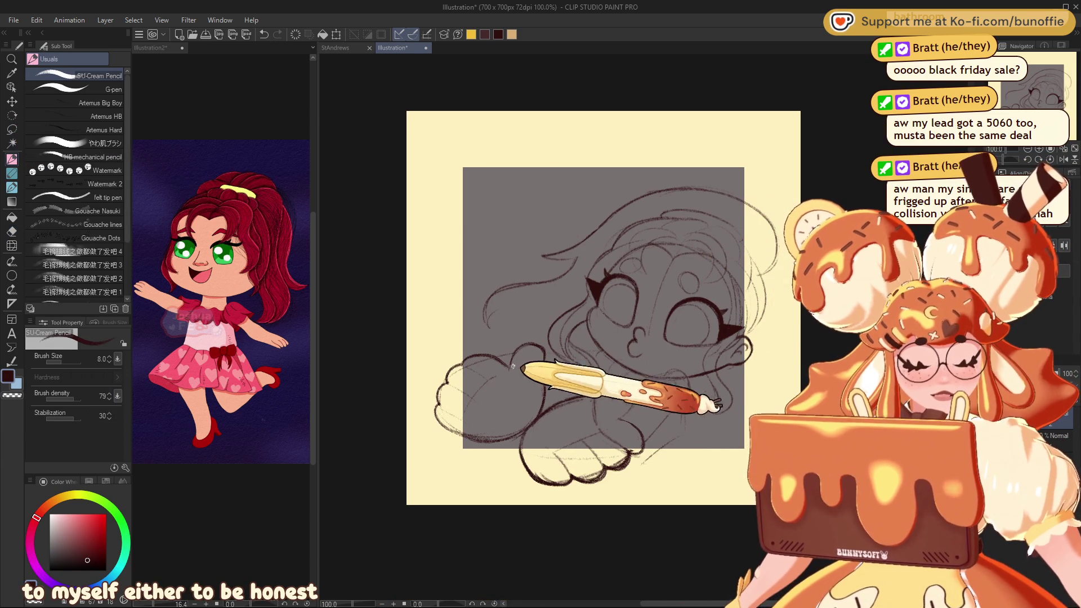
mouse_move(511, 369)
mouse_down()
mouse_move(619, 439)
mouse_move(603, 388)
mouse_move(634, 427)
mouse_up()
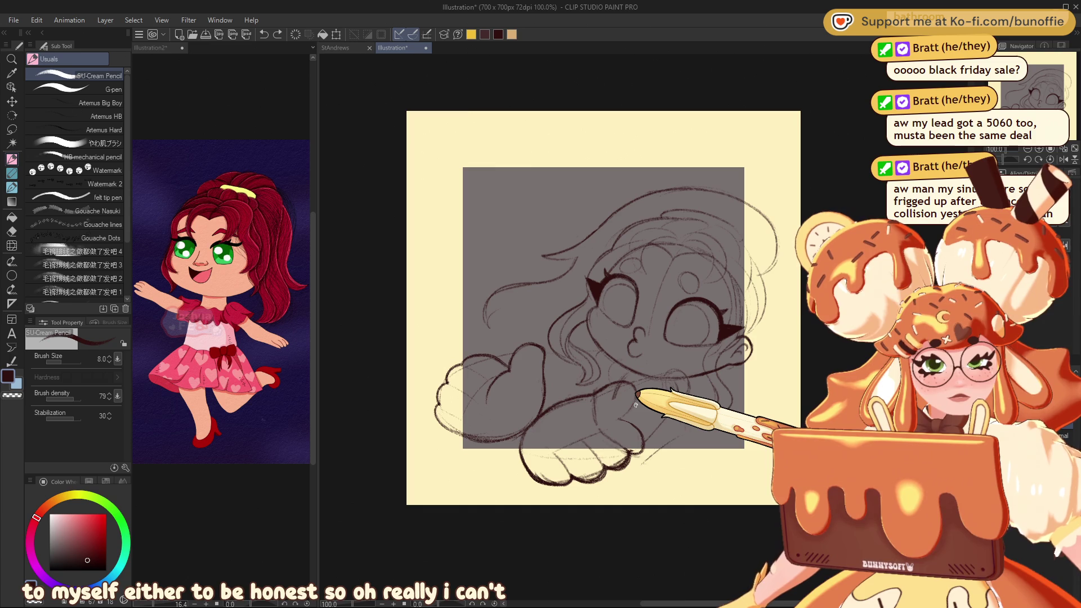
key(ctrl+alt+g)
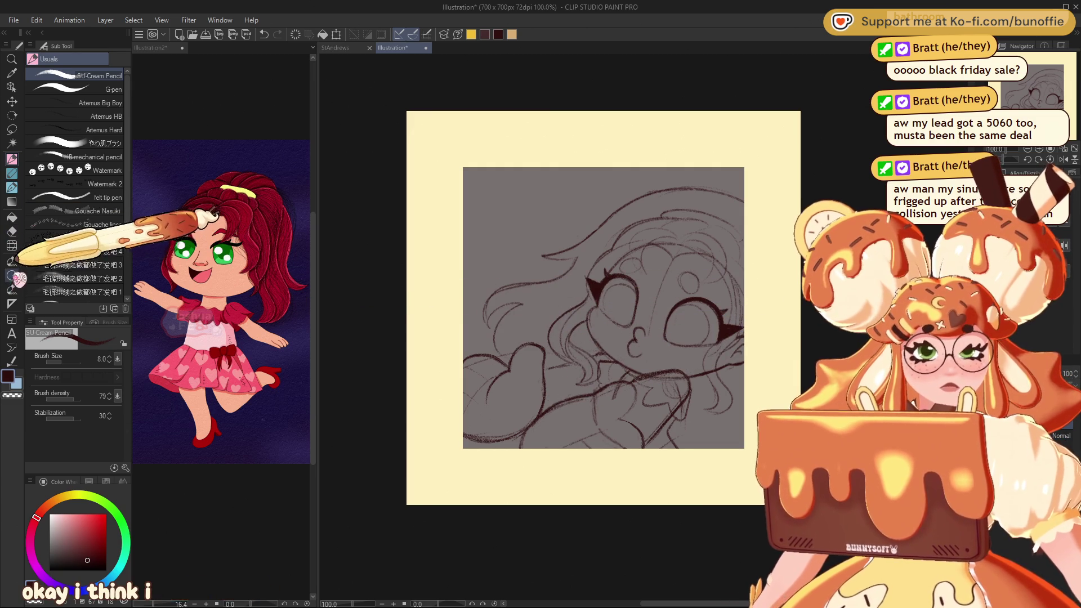
- Place a symmetrical ruler axis diagonally across the canvas
click(11, 275)
click(11, 304)
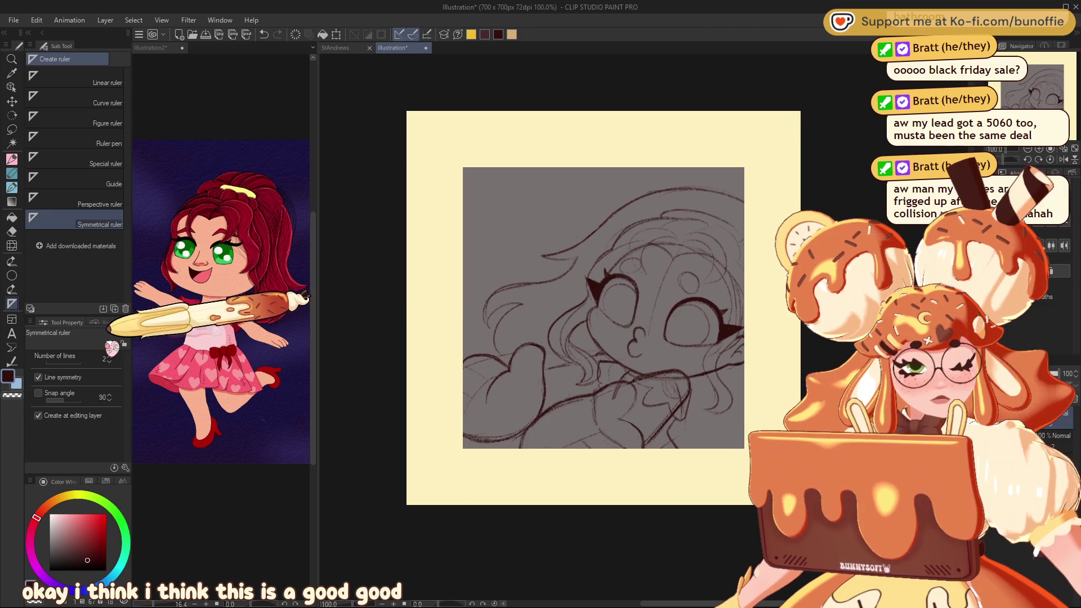
drag(526, 292, 574, 445)
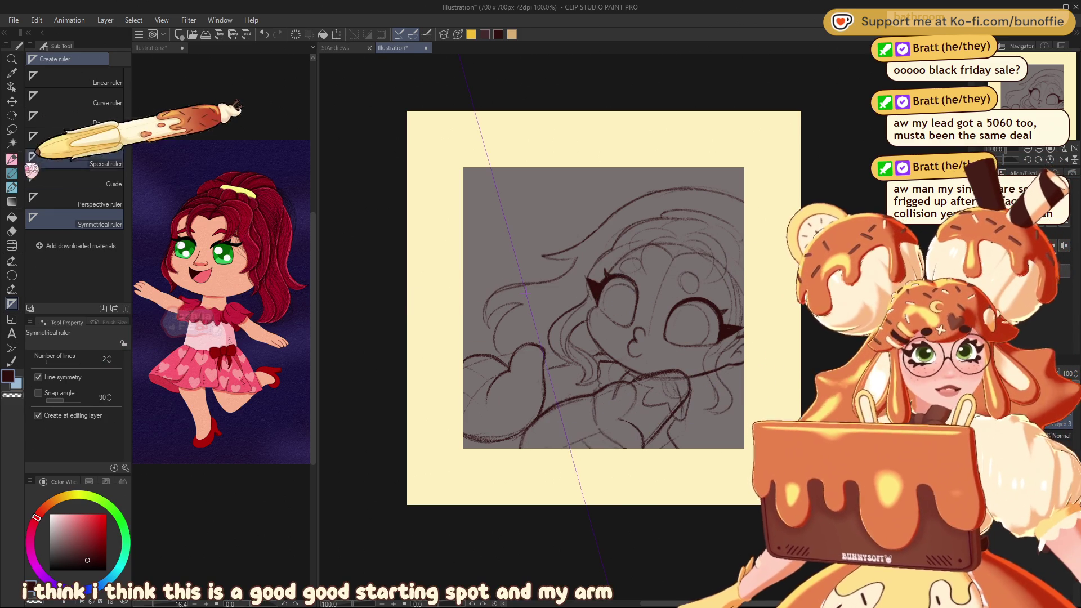
click(11, 158)
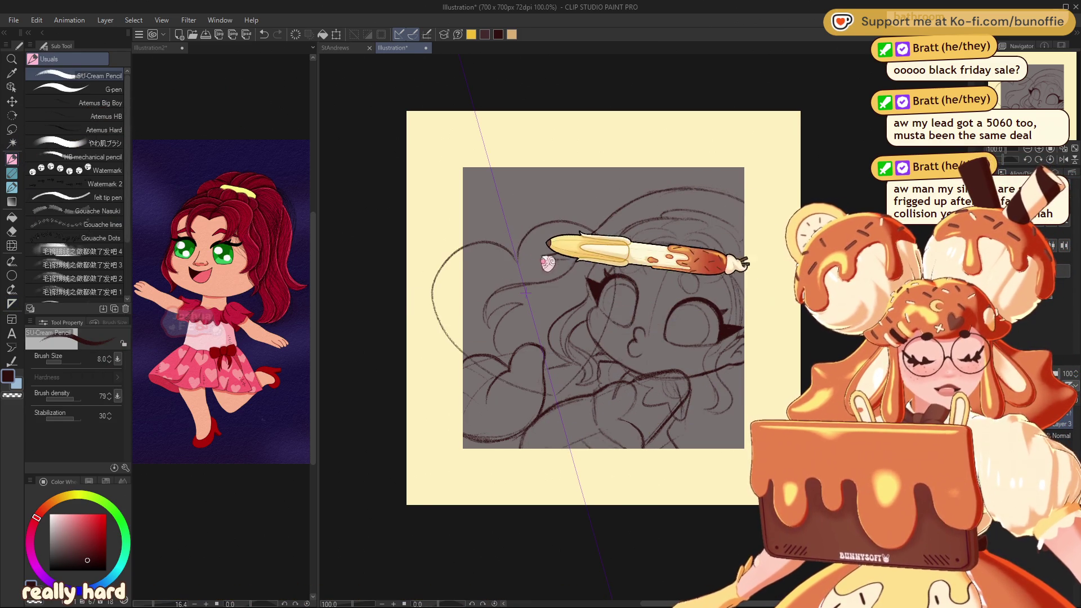
- Draw the left side and top curve of a mirrored heart over the head
mouse_move(549, 221)
mouse_down()
mouse_move(594, 218)
mouse_move(619, 256)
mouse_up()
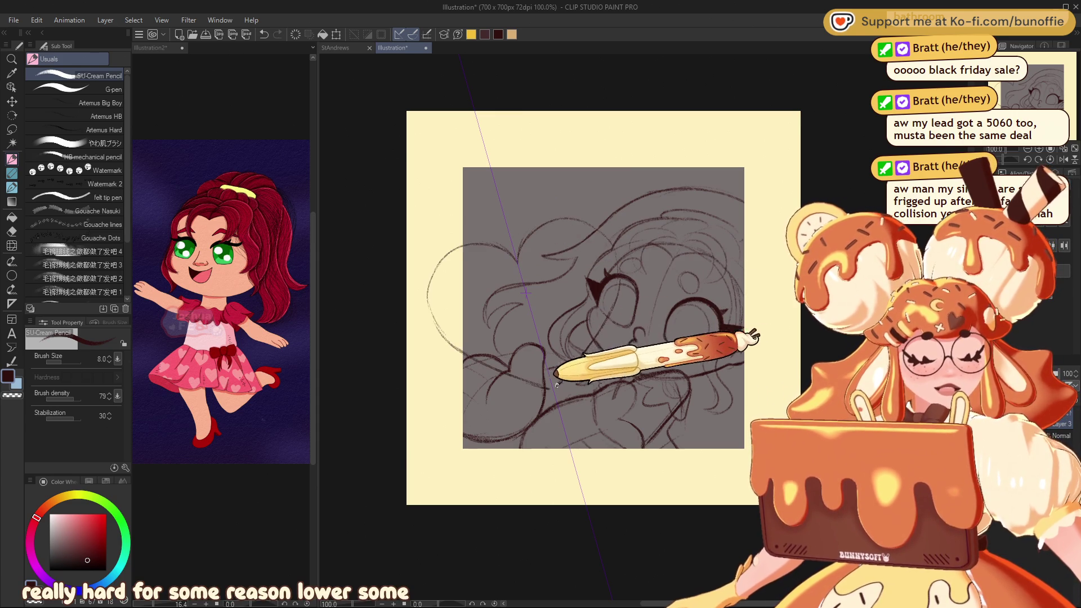
mouse_move(522, 230)
mouse_down()
mouse_move(566, 219)
mouse_move(608, 237)
mouse_move(616, 262)
mouse_move(563, 369)
mouse_up()
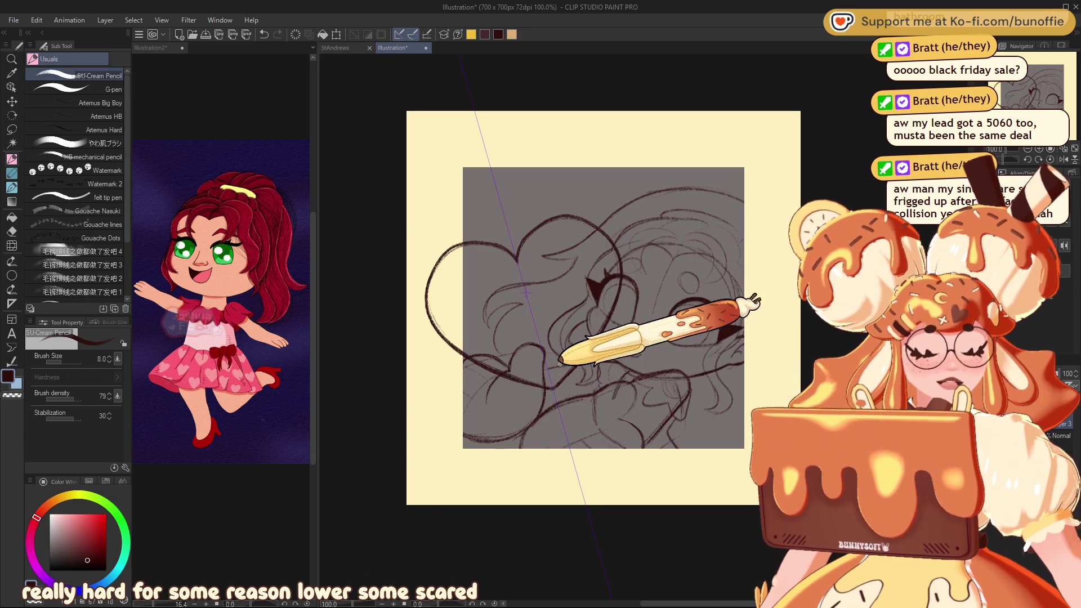
click(12, 102)
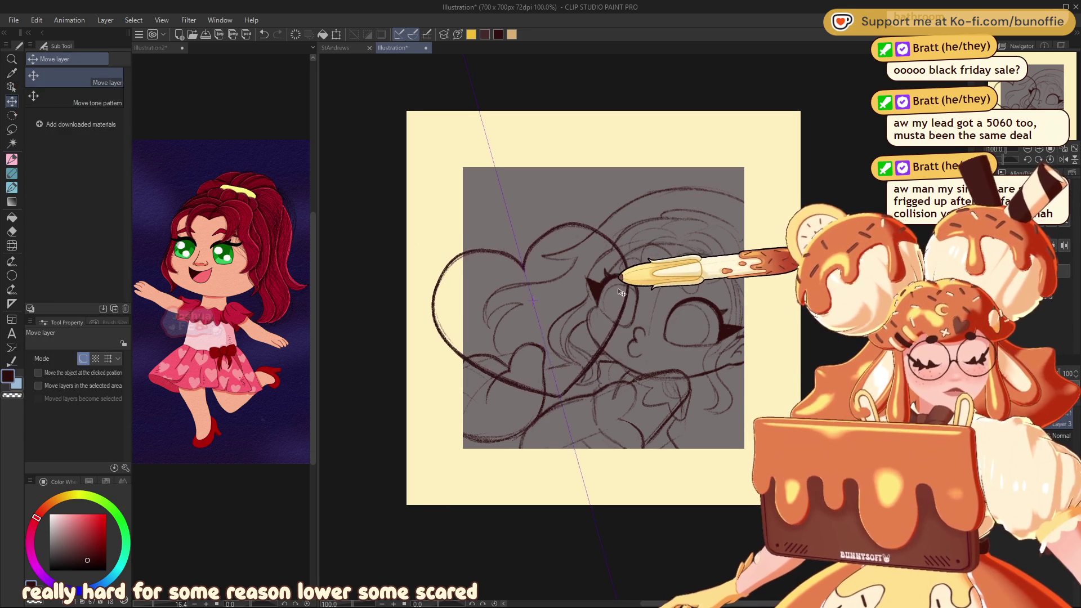
- Move the heart up and to the right, and shift the girl sketch right
drag(617, 285, 631, 299)
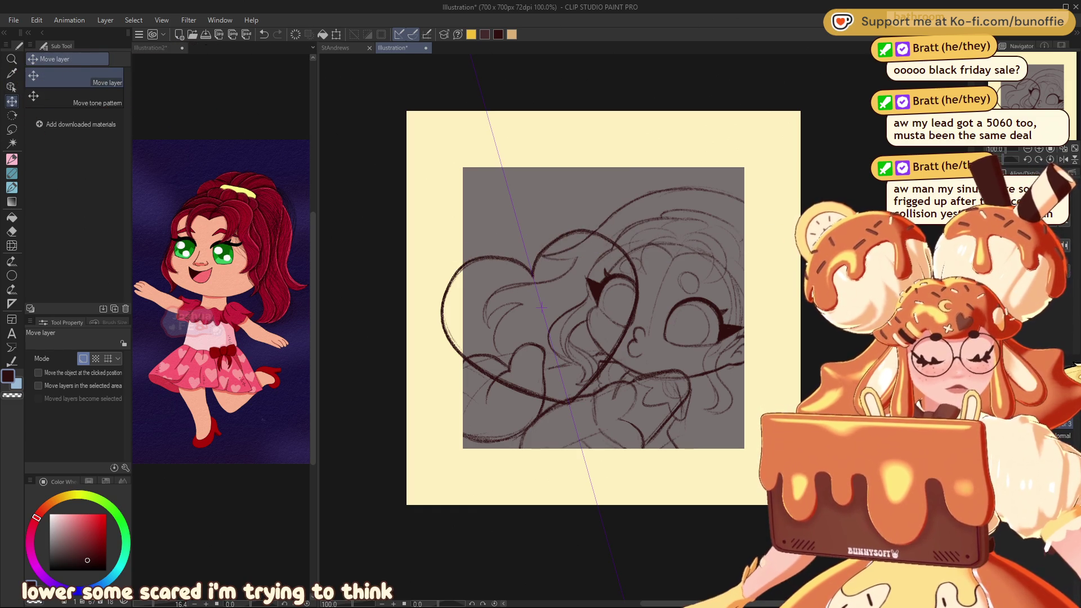
drag(612, 289, 634, 223)
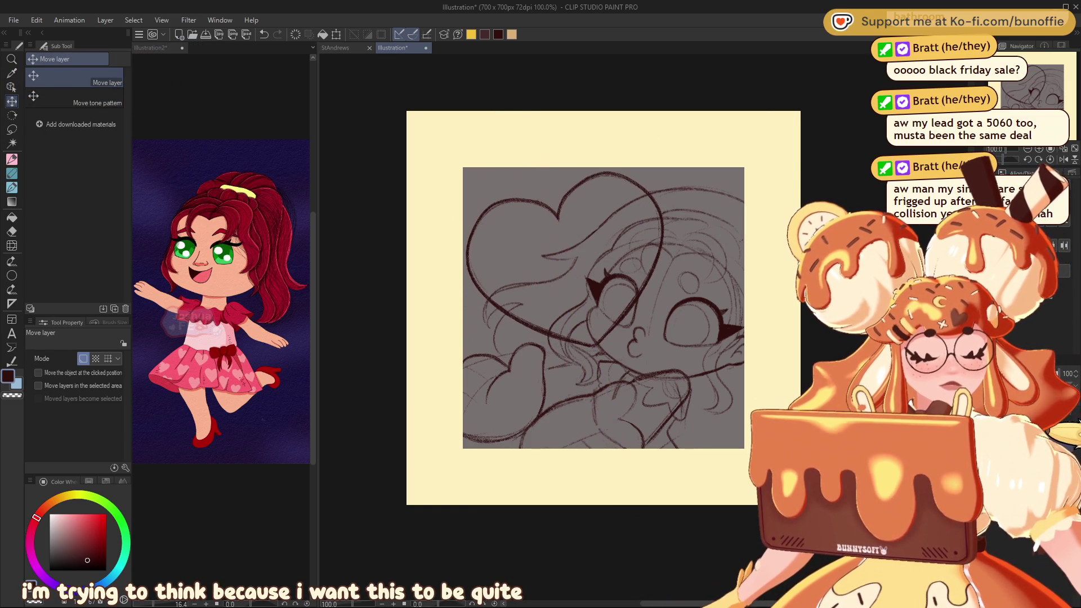
mouse_move(710, 318)
mouse_down()
mouse_move(739, 315)
mouse_move(641, 344)
mouse_up()
- Rotate the sketch a few degrees counter-clockwise and rescale it to 94%
key(ctrl+t)
key(Return)
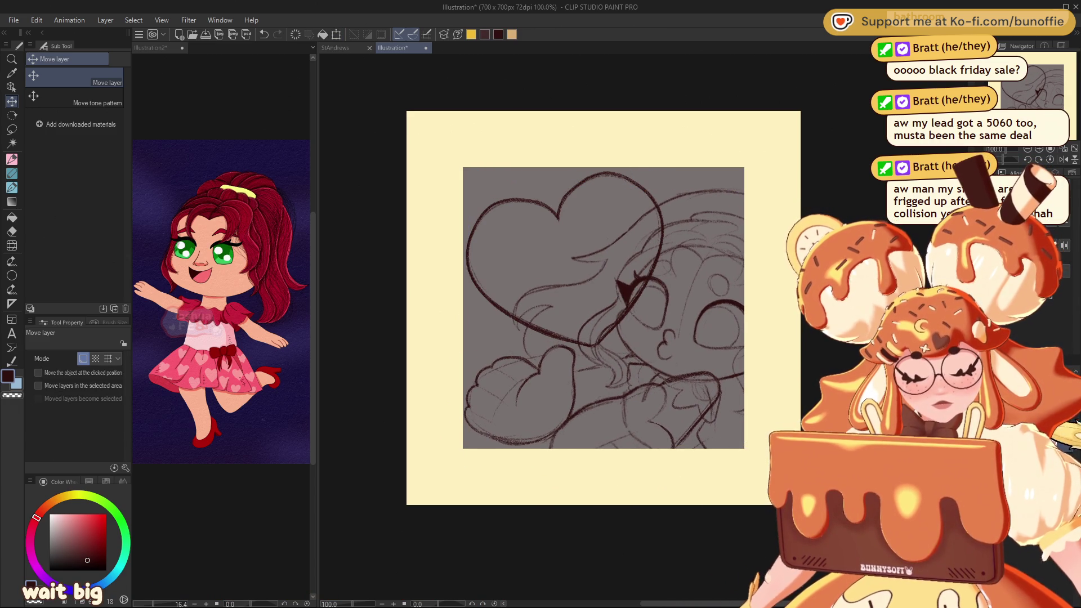
key(ctrl+t)
drag(767, 174, 755, 152)
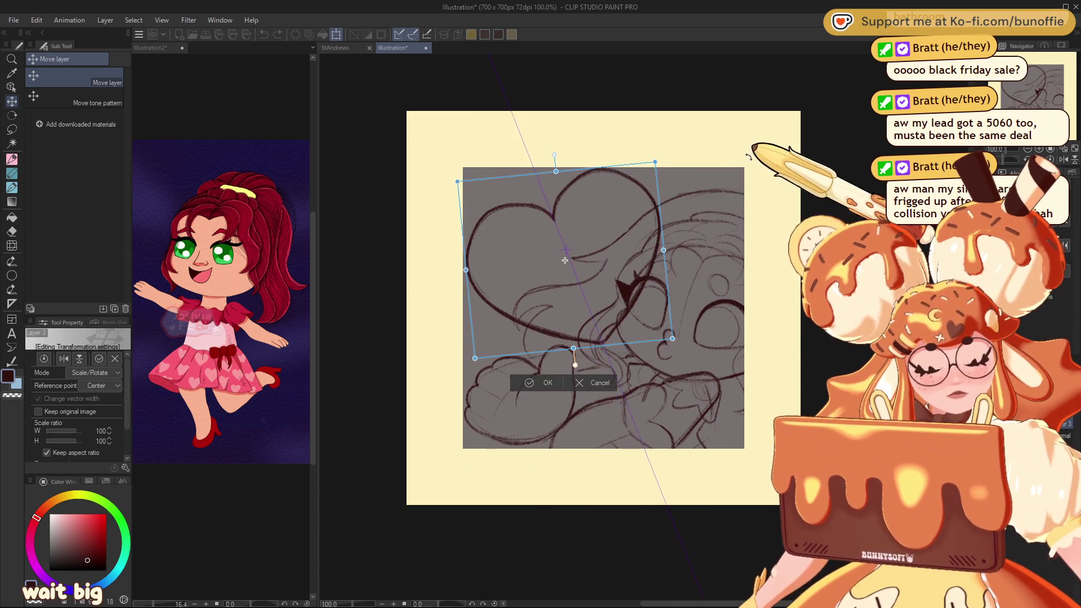
mouse_move(600, 281)
mouse_down()
mouse_move(632, 266)
mouse_move(610, 363)
mouse_up()
mouse_move(701, 259)
mouse_down()
mouse_move(699, 241)
mouse_move(688, 241)
mouse_up()
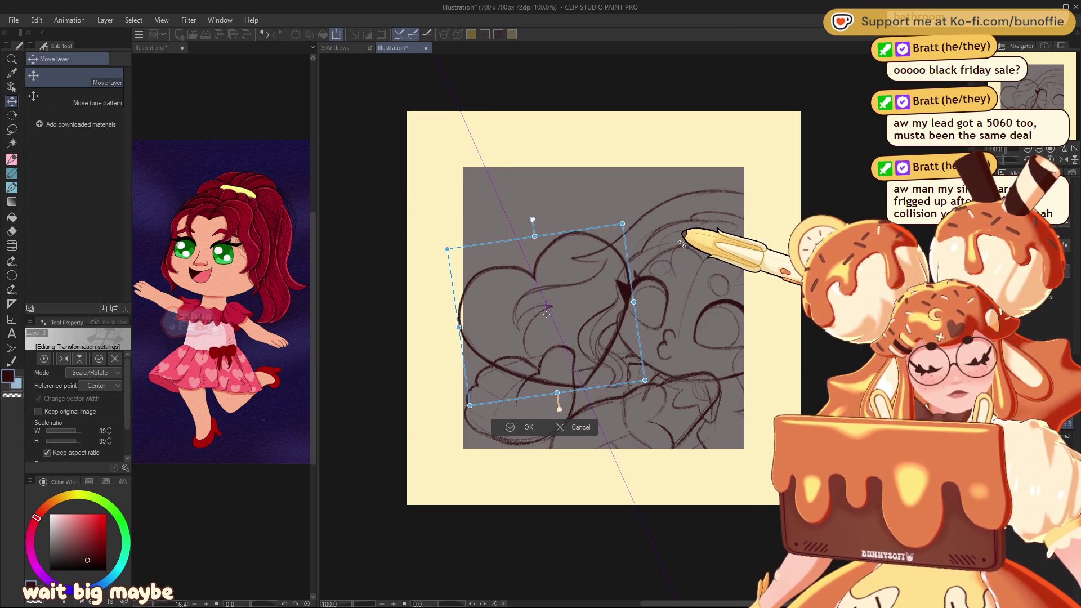
drag(446, 250, 436, 242)
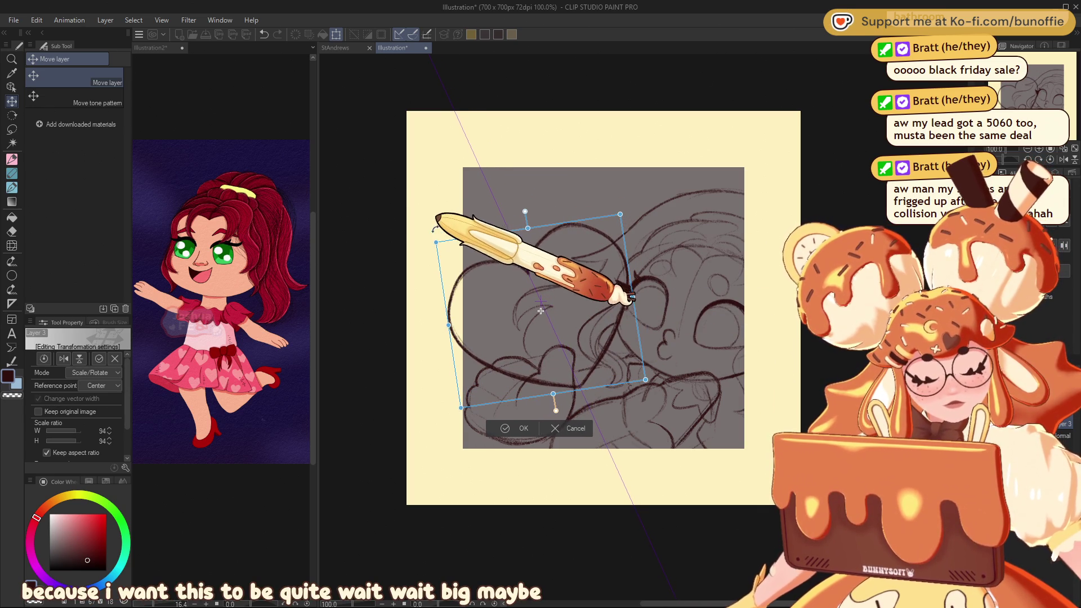
click(505, 429)
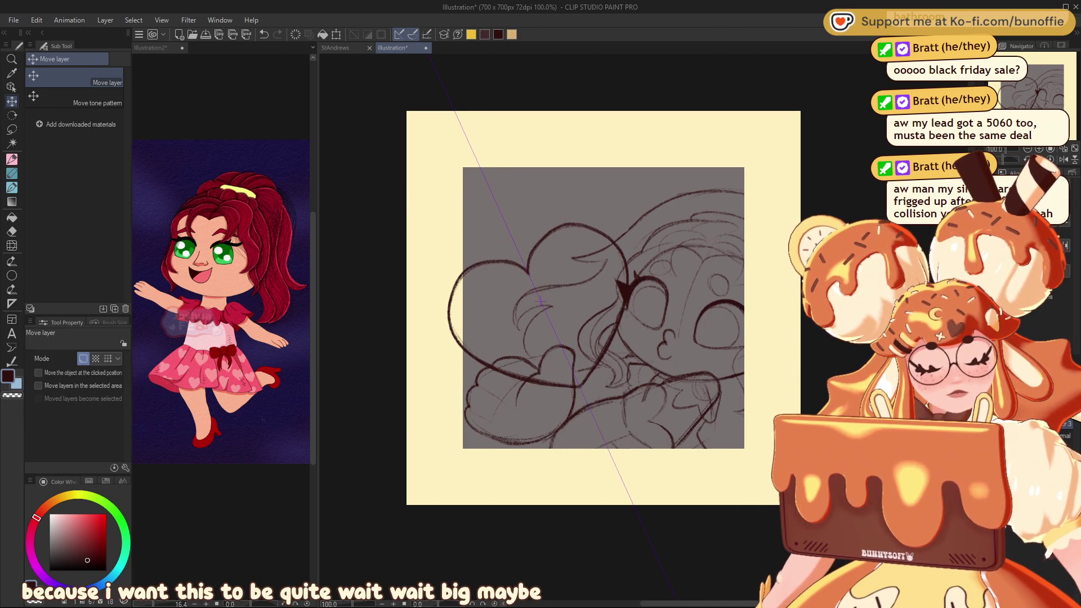
- Undo all the moves and transforms back to before the heart existed
key(ctrl+minus)
key(ctrl+minus)
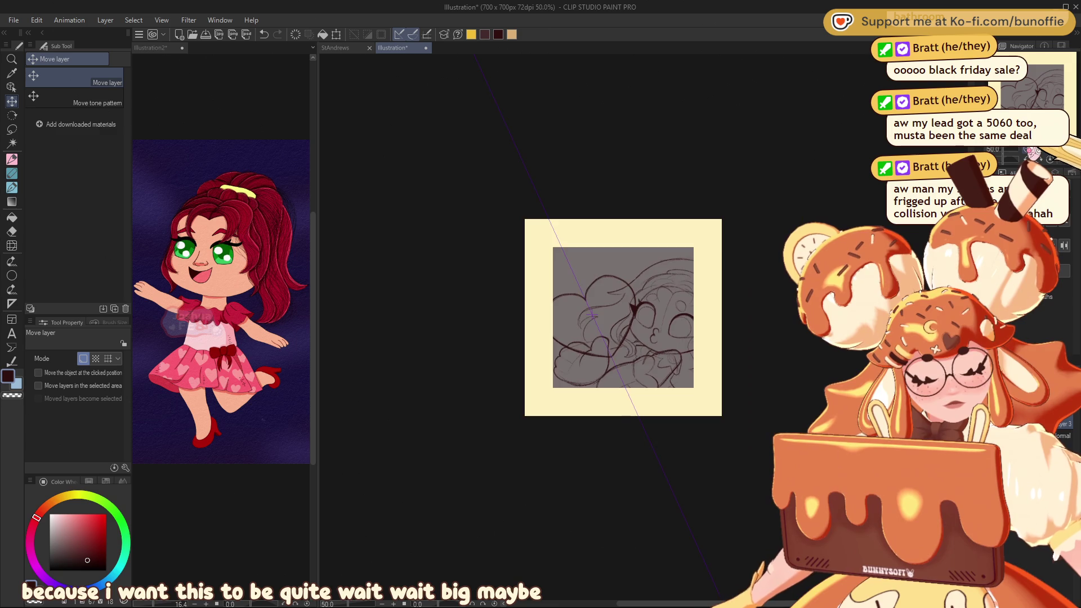
key(ctrl+plus)
key(ctrl+plus)
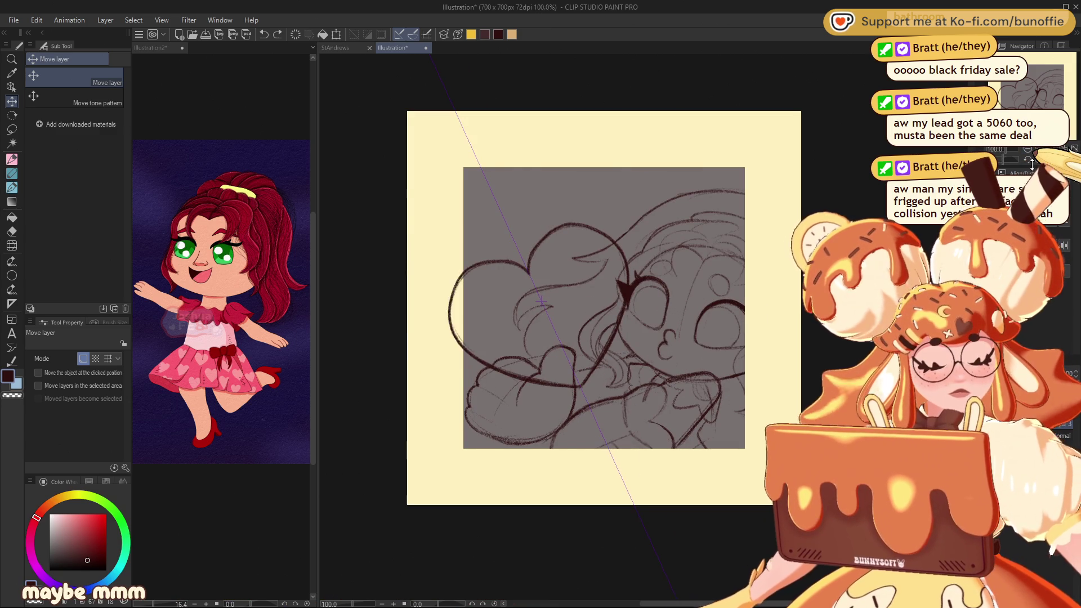
key(ctrl+z)
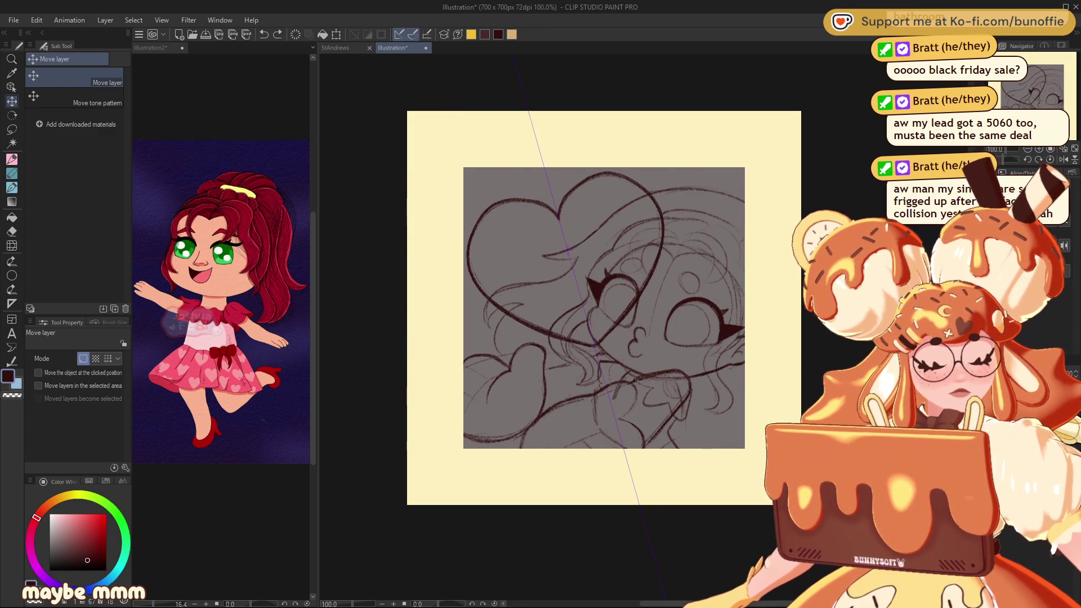
key(ctrl+z)
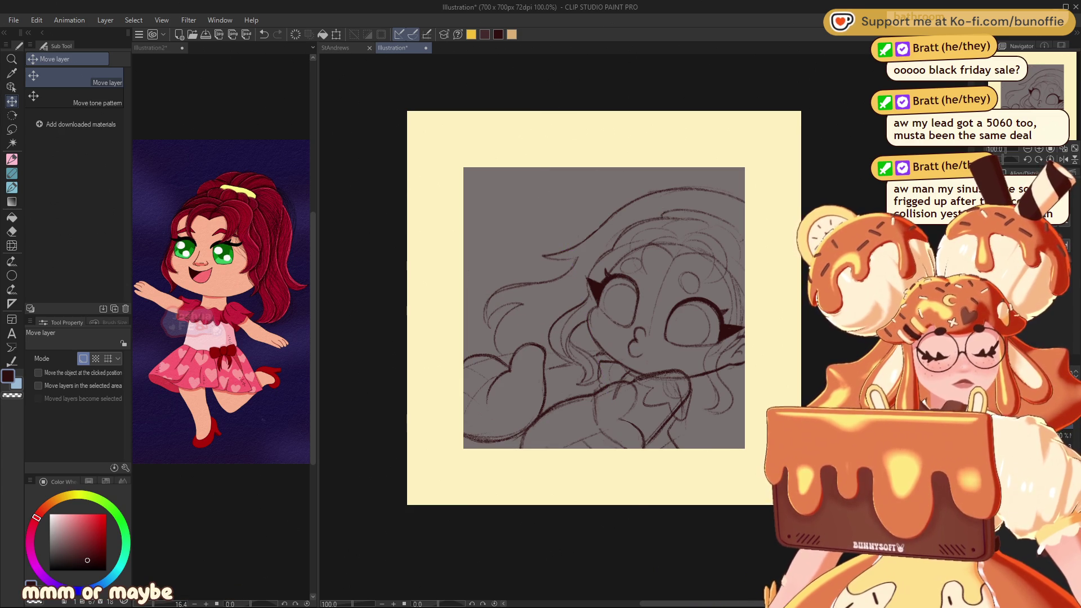
- Try drawing the heart's large left curve twice with the pencil, undoing both attempts
click(11, 159)
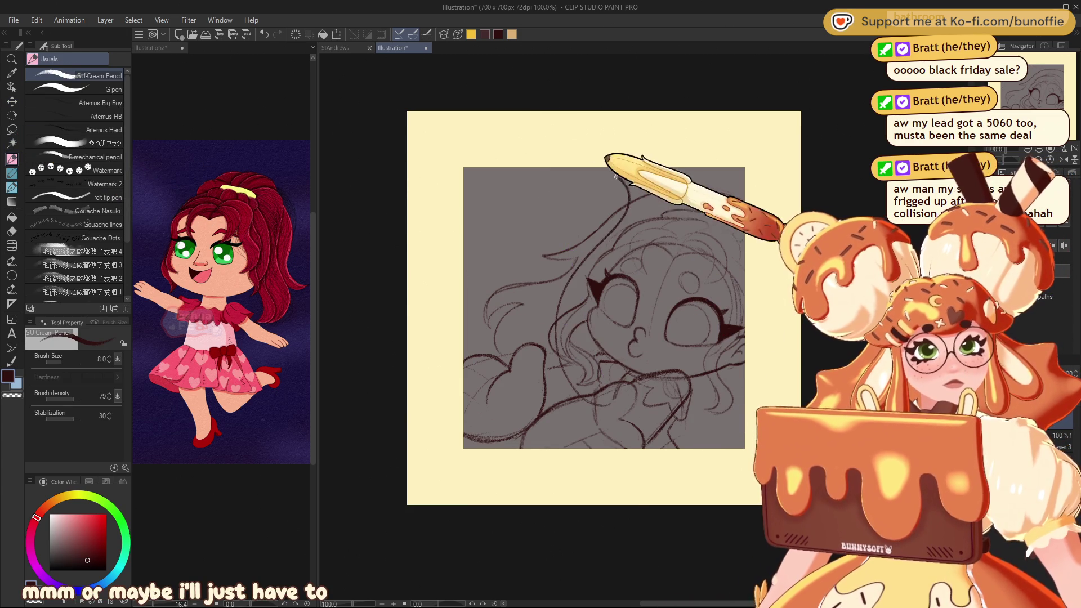
mouse_move(615, 177)
mouse_down()
mouse_move(510, 245)
mouse_move(523, 388)
mouse_move(618, 393)
mouse_up()
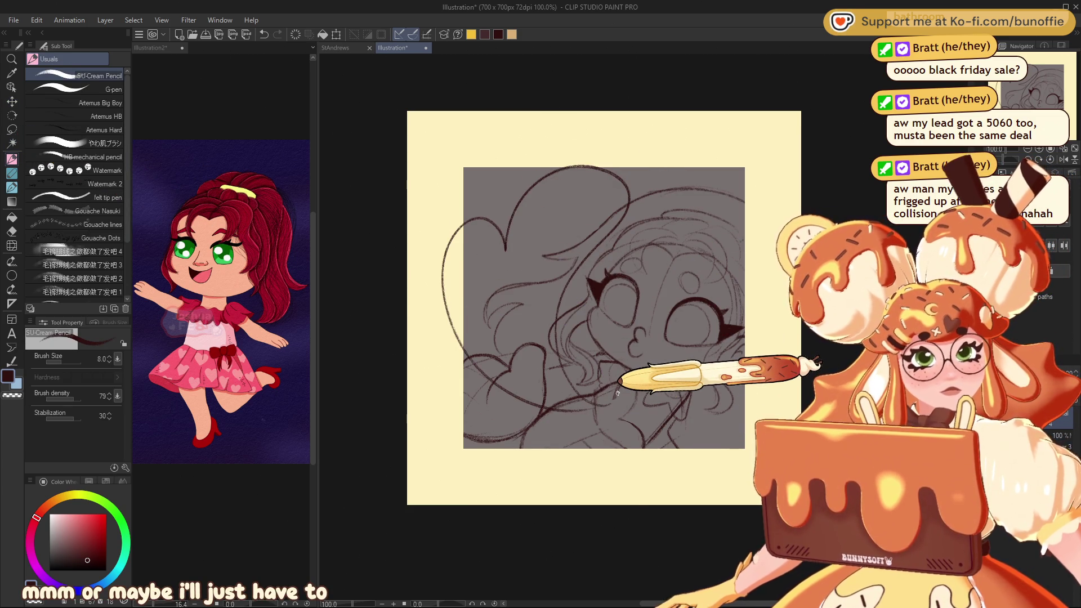
key(ctrl+z)
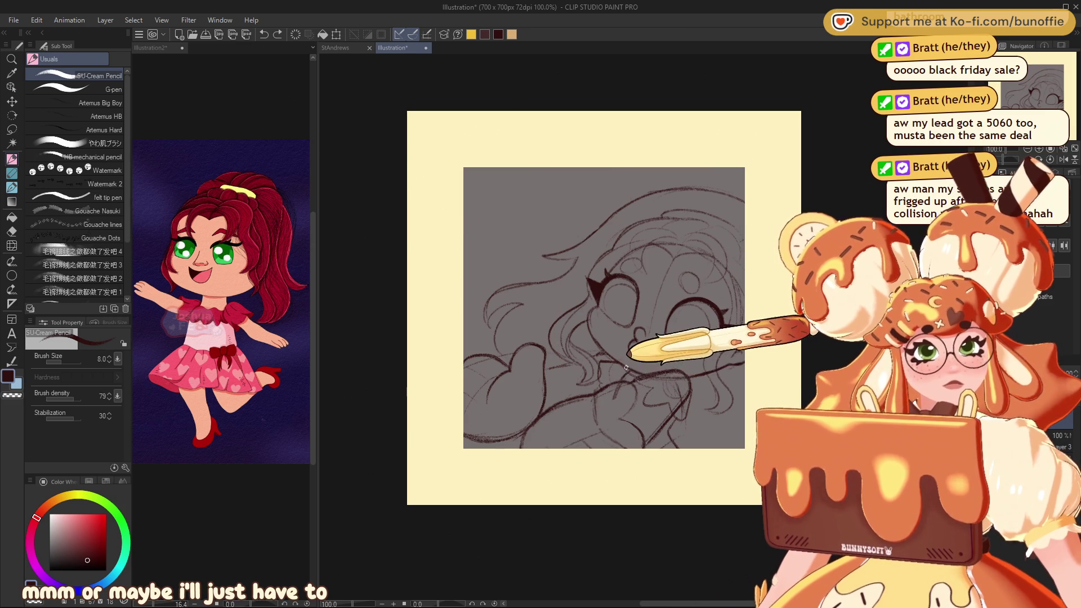
mouse_move(629, 209)
mouse_down()
mouse_move(575, 161)
mouse_move(517, 242)
mouse_move(540, 397)
mouse_move(620, 369)
mouse_up()
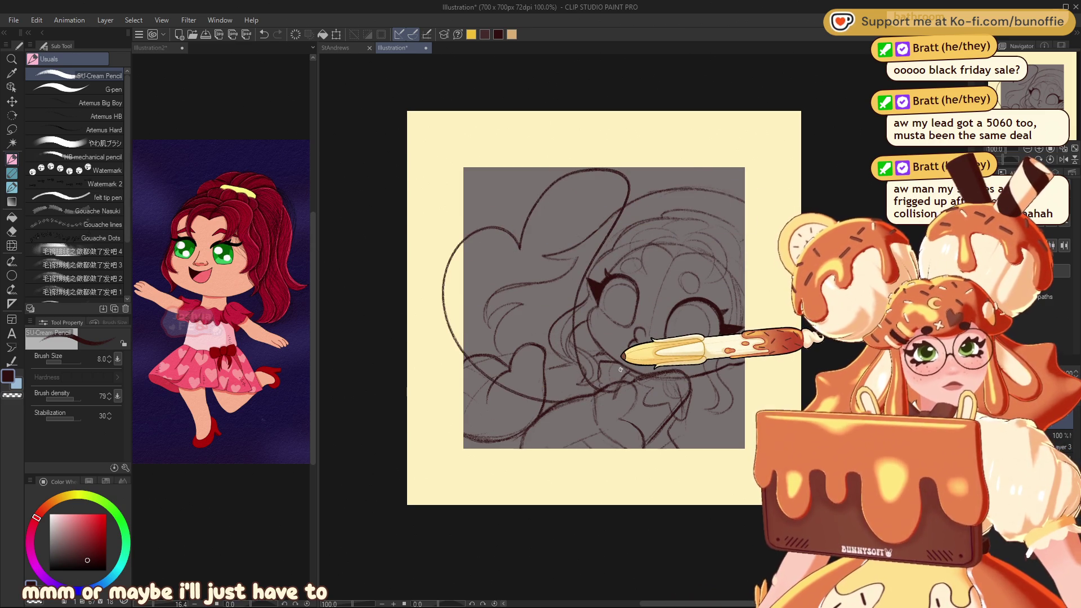
key(ctrl+z)
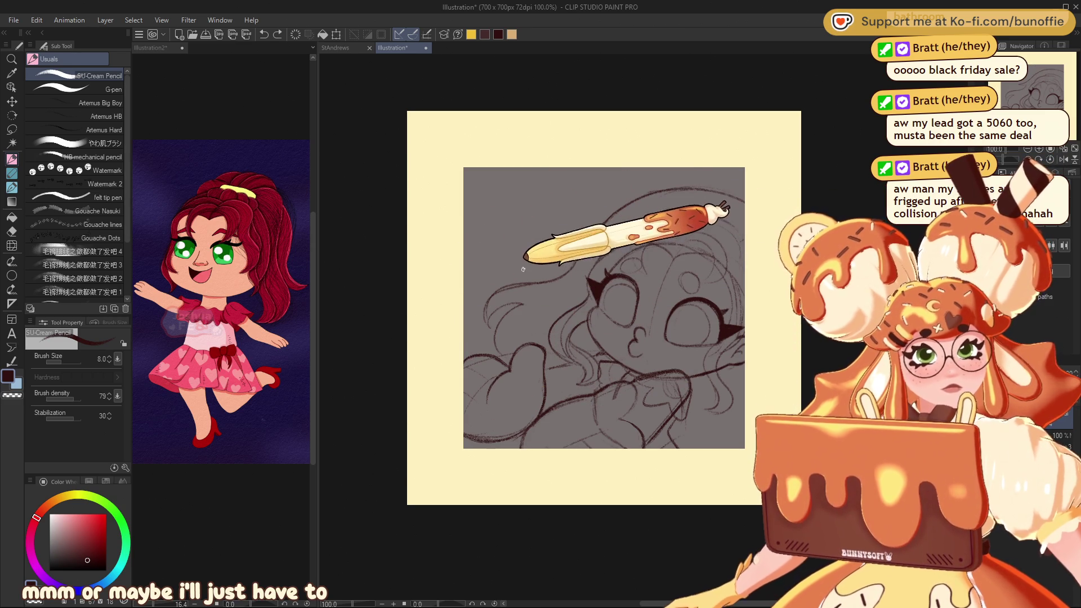
- Draw a large oval curve on the left and an arch across the top, plus extra strokes
drag(435, 306, 615, 345)
mouse_move(519, 242)
mouse_down()
mouse_move(526, 205)
mouse_move(625, 214)
mouse_up()
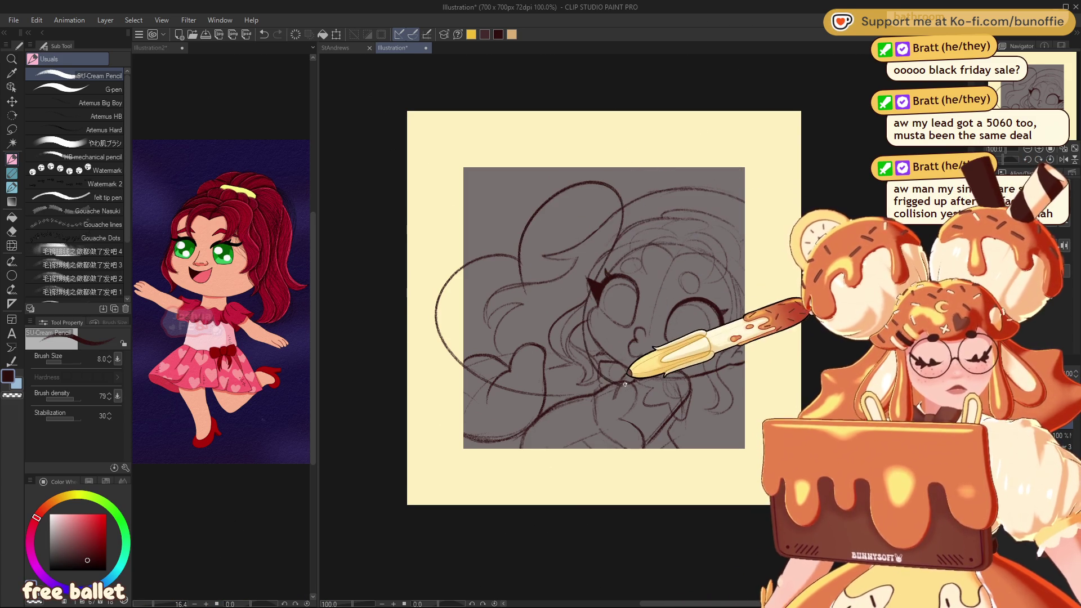
key(ctrl+minus)
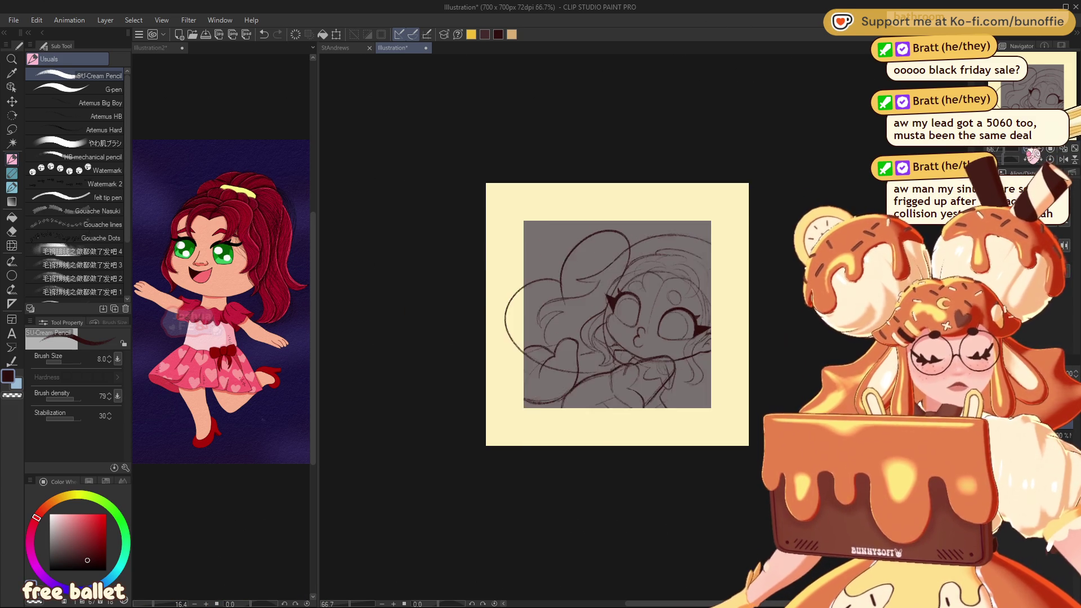
key(ctrl+minus)
key(ctrl+minus)
key(ctrl+plus)
key(ctrl+plus)
key(ctrl+plus)
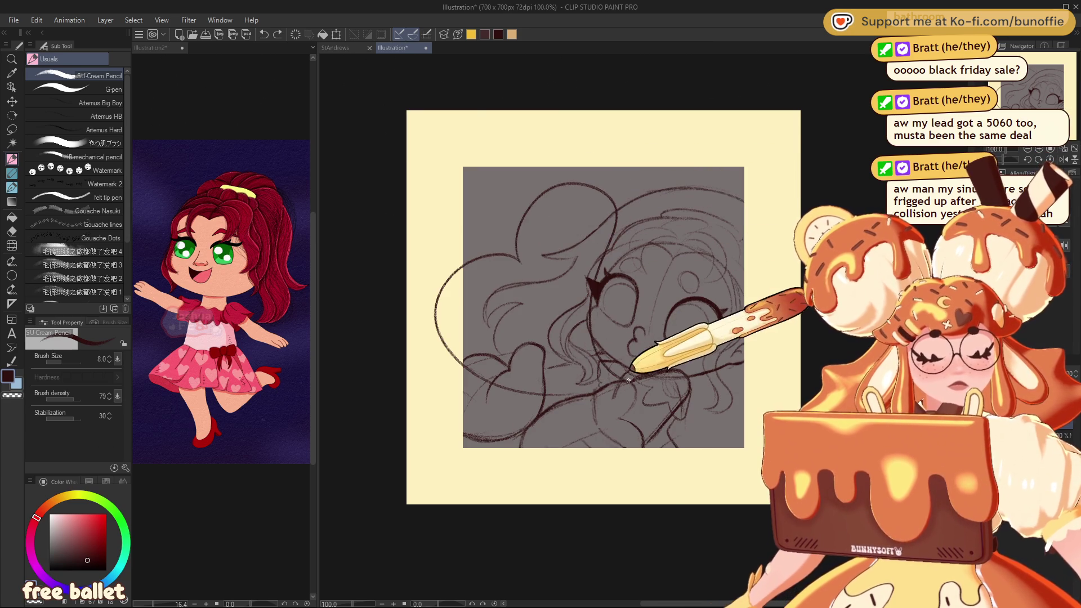
drag(628, 380, 672, 304)
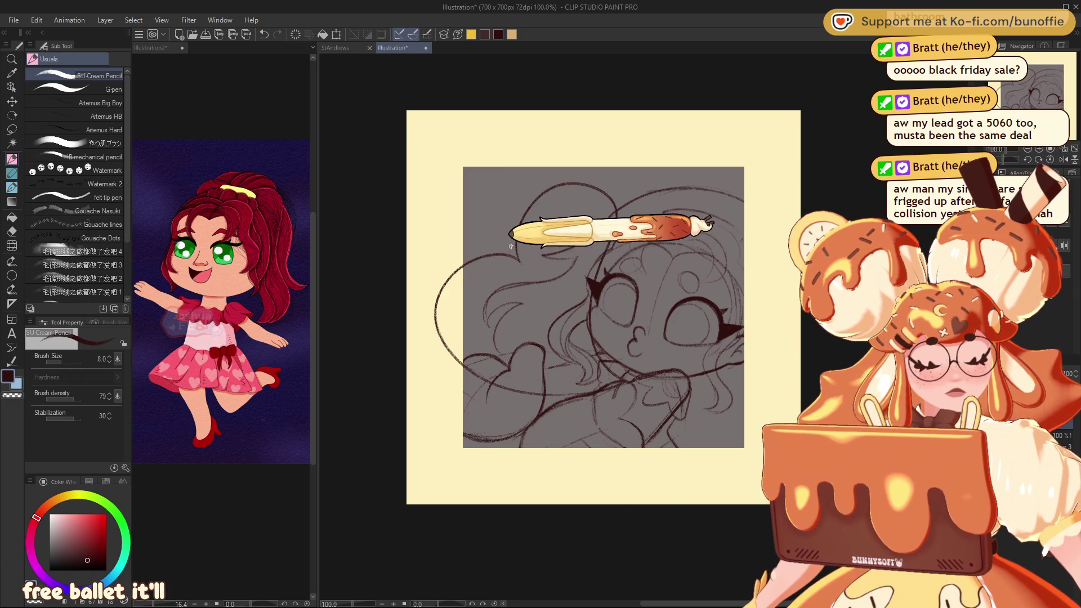
drag(517, 248, 532, 287)
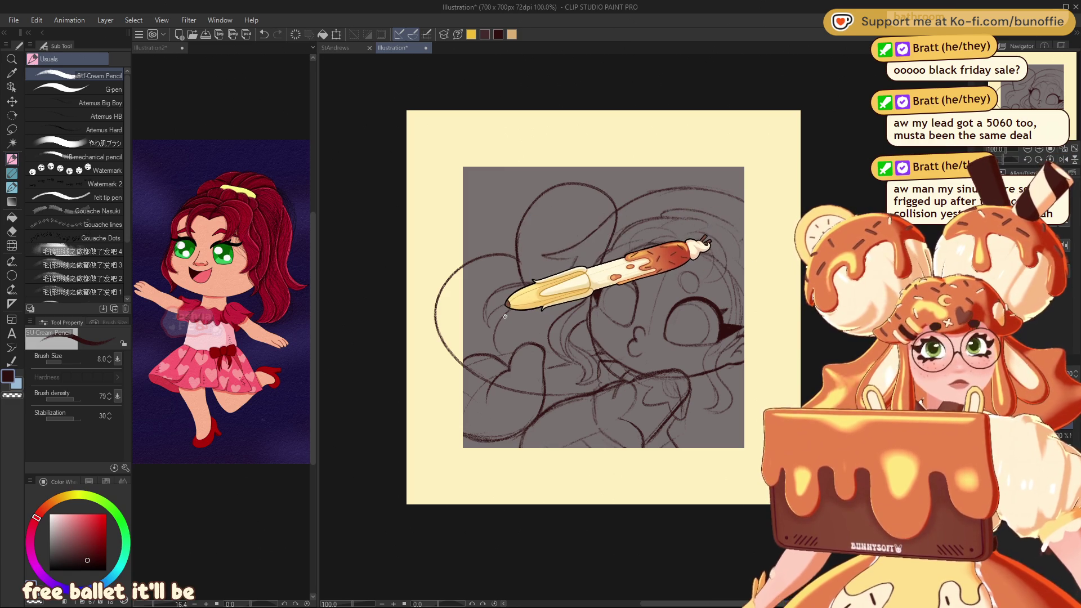